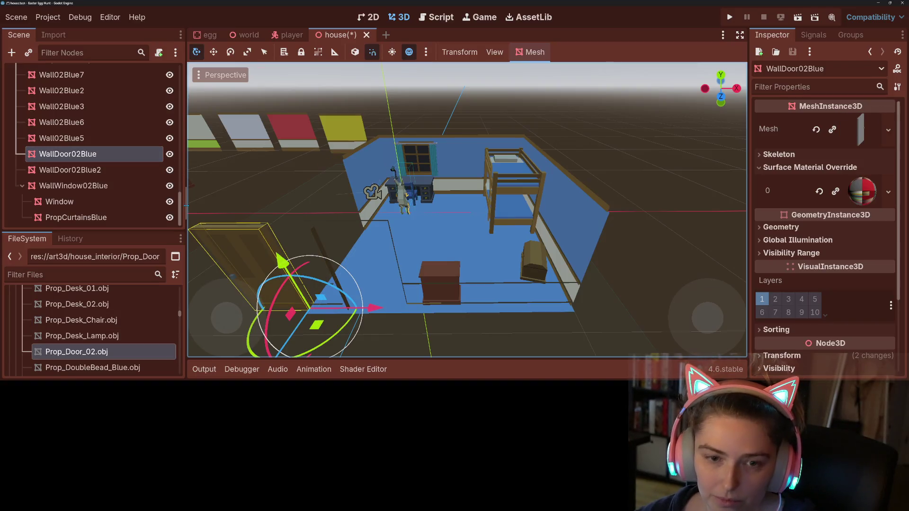
Undo the doorway wall change, drop Prop_Door_02.obj into the room and check it in front view.
{"action": "key", "text": "ctrl+z"}
{"action": "mouse_move", "coordinate": [112, 355]}
{"action": "left_mouse_down"}
{"action": "mouse_move", "coordinate": [190, 355]}
{"action": "mouse_move", "coordinate": [284, 279]}
{"action": "mouse_move", "coordinate": [325, 271]}
{"action": "mouse_move", "coordinate": [331, 278]}
{"action": "left_mouse_up"}
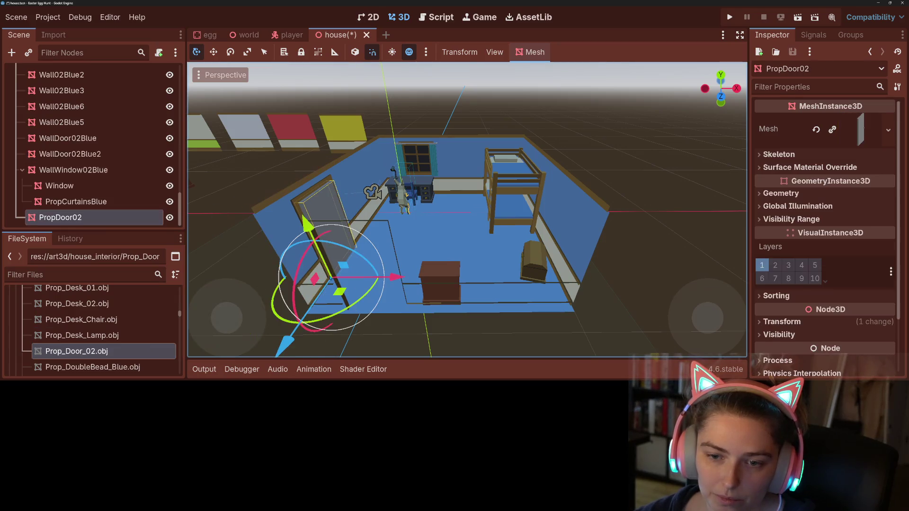
{"action": "key", "text": "KP_3"}
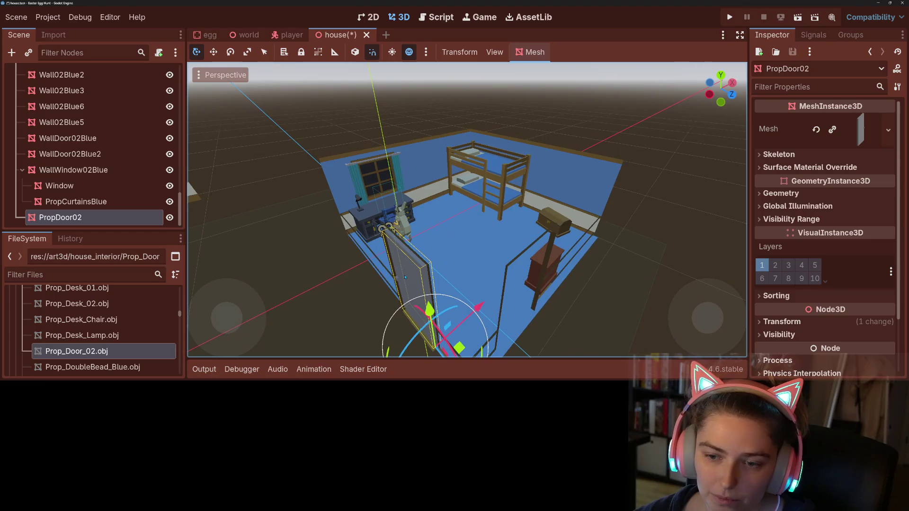
{"action": "key", "text": "KP_1"}
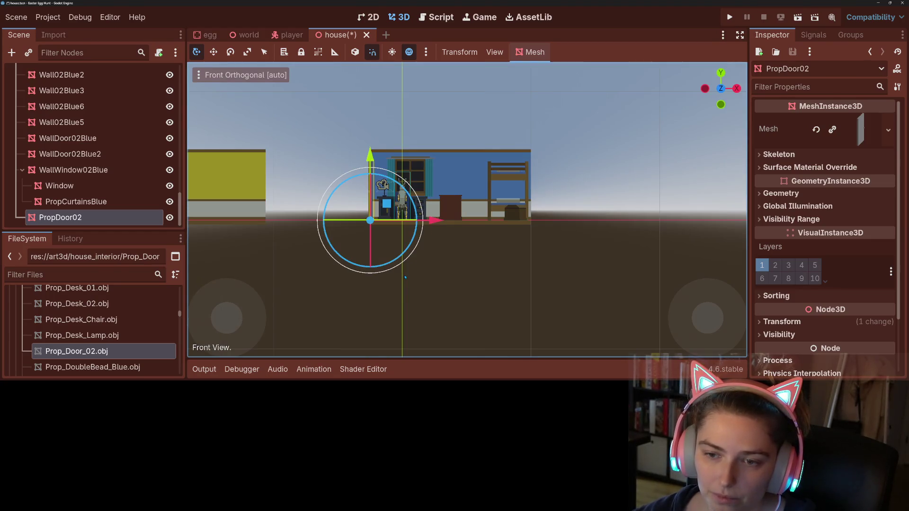
{"action": "scroll", "coordinate": [405, 277], "scroll_direction": "up", "scroll_amount": 4}
{"action": "scroll", "coordinate": [333, 239], "scroll_direction": "down", "scroll_amount": 1}
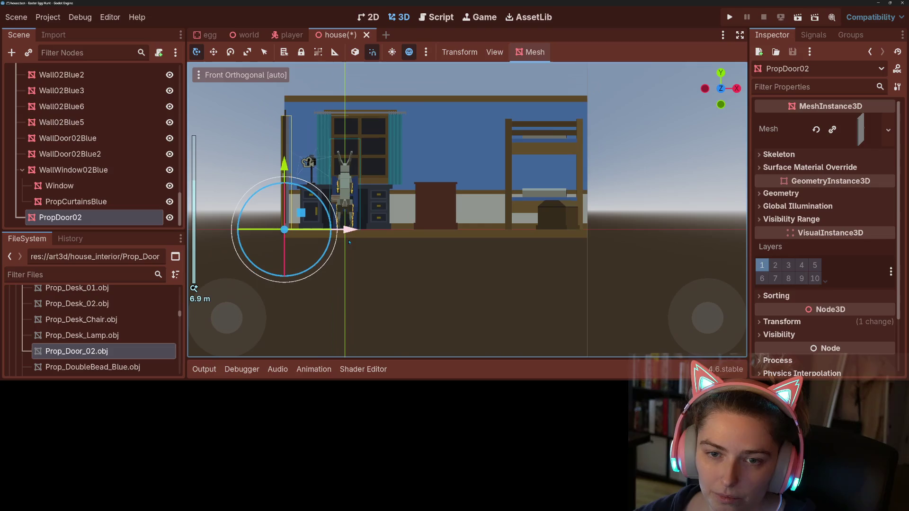
{"action": "left_click_drag", "start_coordinate": [333, 239], "coordinate": [413, 285]}
{"action": "scroll", "coordinate": [414, 285], "scroll_direction": "up", "scroll_amount": 3}
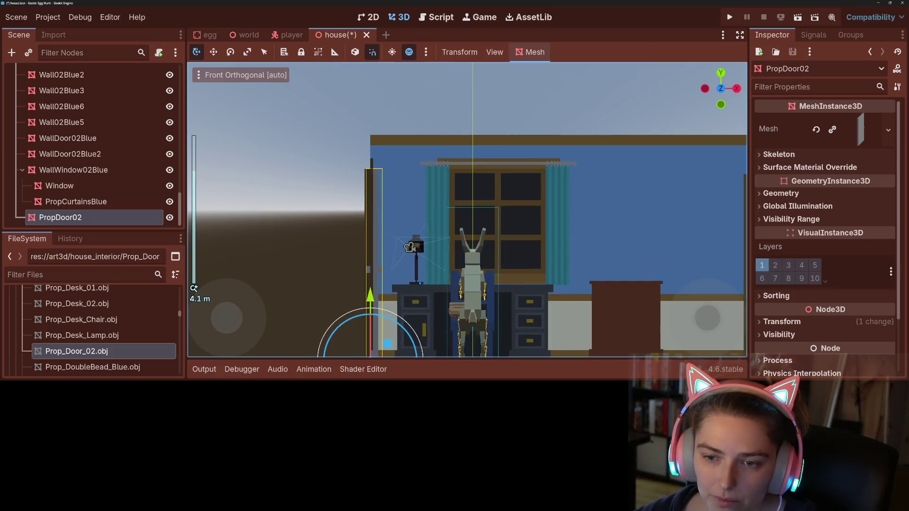
{"action": "scroll", "coordinate": [455, 213], "scroll_direction": "down", "scroll_amount": 4}
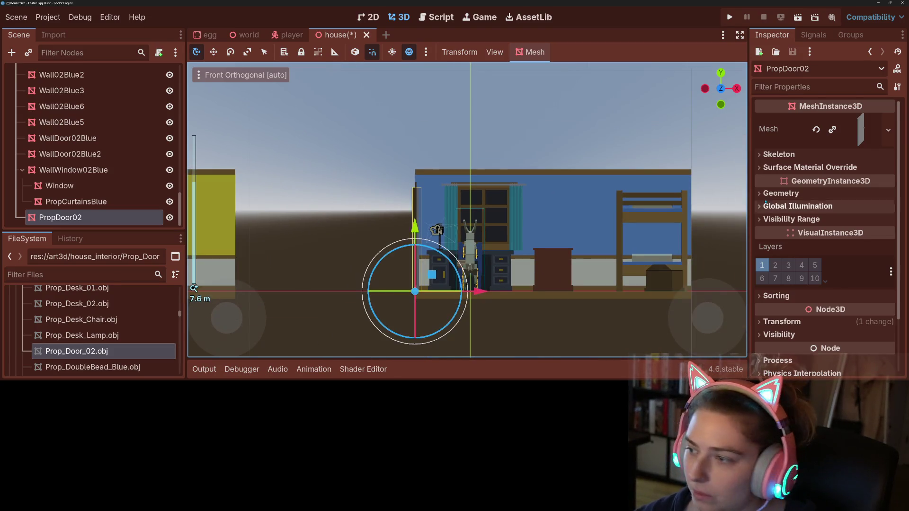
{"action": "left_click", "coordinate": [810, 167]}
Assign the forest_animals material to the door's surface material override slot 0.
{"action": "left_click", "coordinate": [874, 183]}
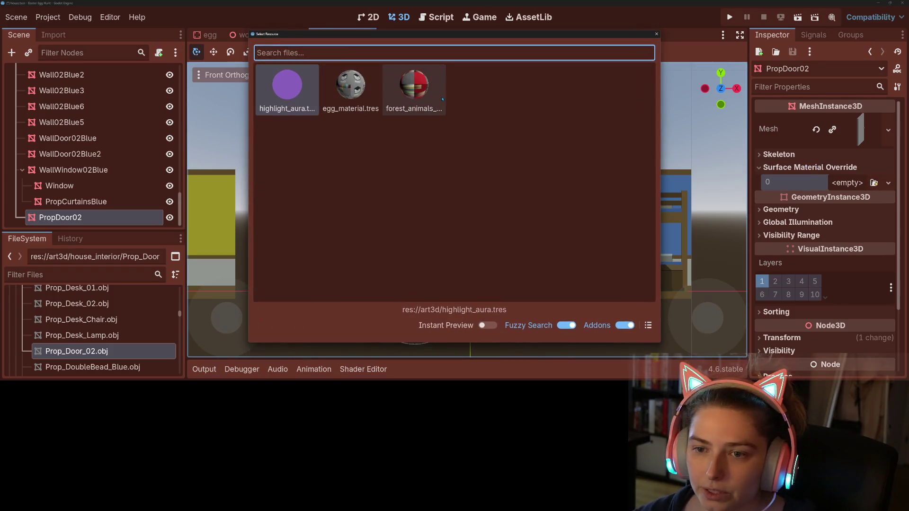
{"action": "double_click", "coordinate": [442, 99]}
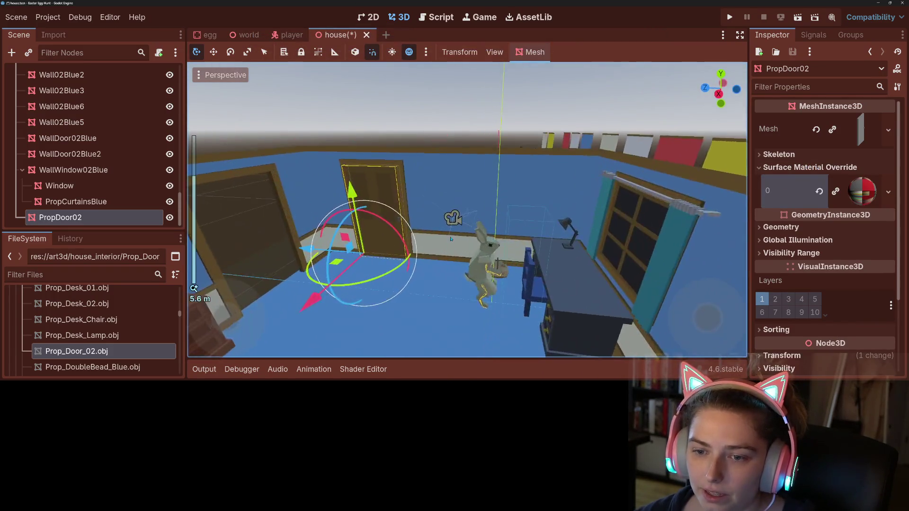
{"action": "left_click", "coordinate": [572, 186]}
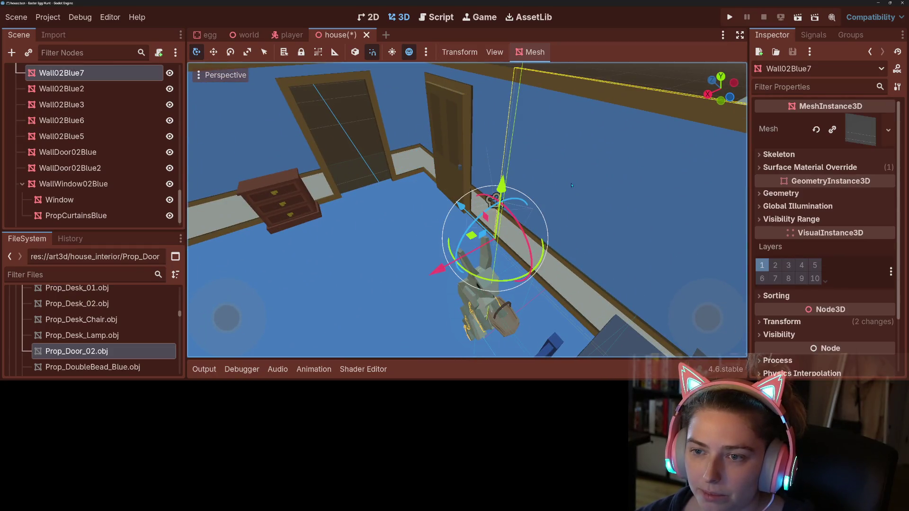
{"action": "left_click", "coordinate": [455, 119]}
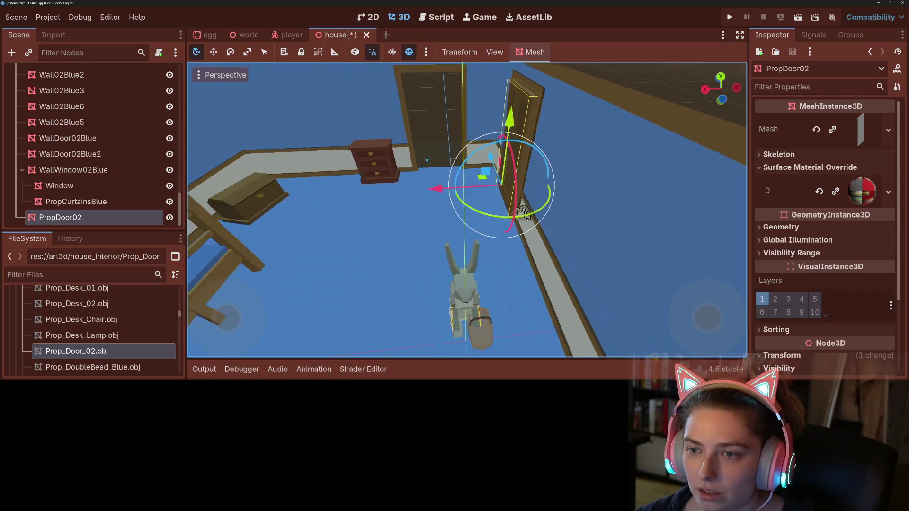
{"action": "scroll", "coordinate": [533, 204], "scroll_direction": "down", "scroll_amount": 2}
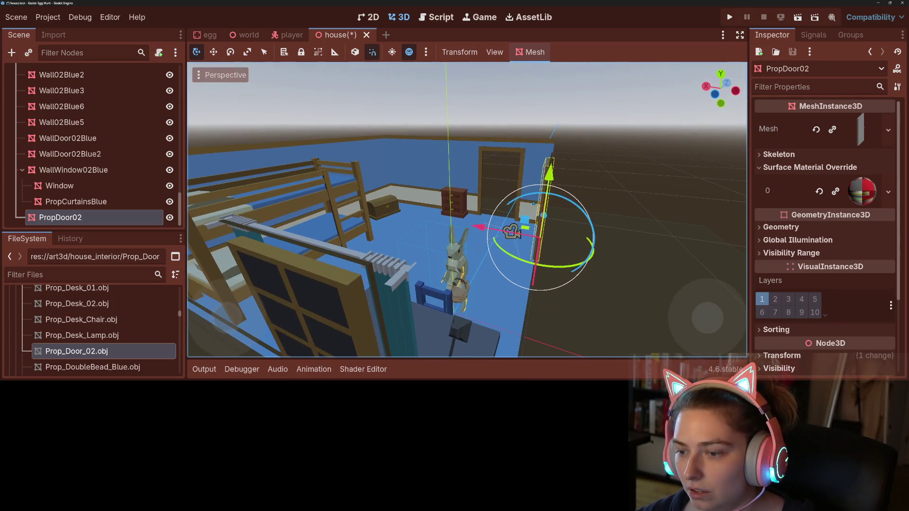
{"action": "key", "text": "KP_3"}
{"action": "key", "text": "KP_1"}
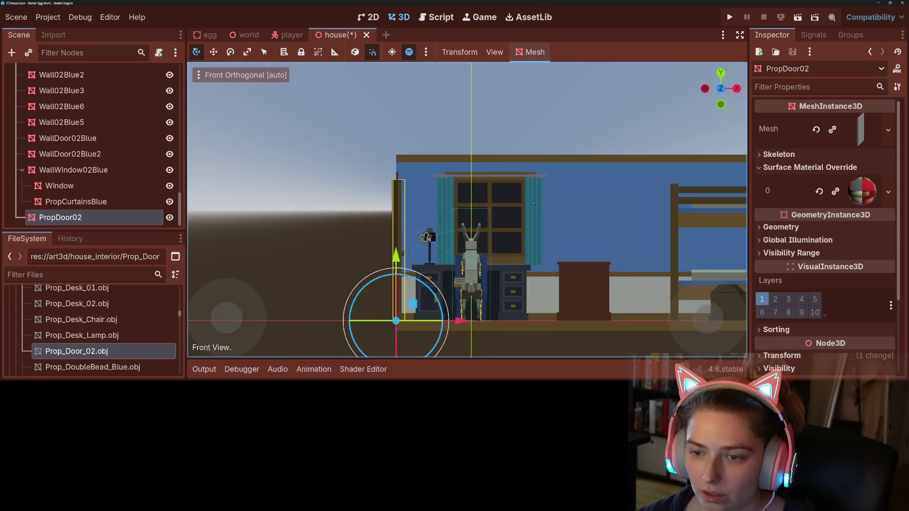
{"action": "scroll", "coordinate": [485, 230], "scroll_direction": "up", "scroll_amount": 2}
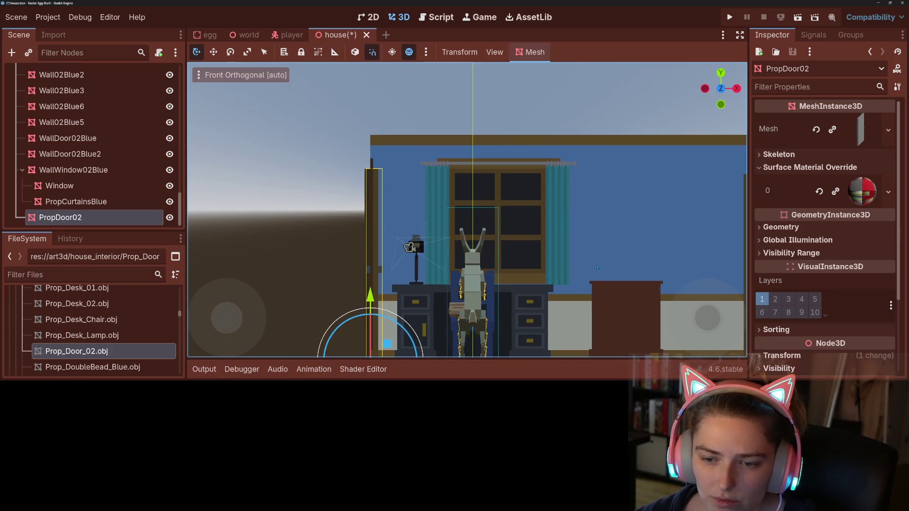
Expand the door's Transform and nudge it slightly left along X.
{"action": "left_click", "coordinate": [816, 356]}
{"action": "scroll", "coordinate": [815, 345], "scroll_direction": "down", "scroll_amount": 3}
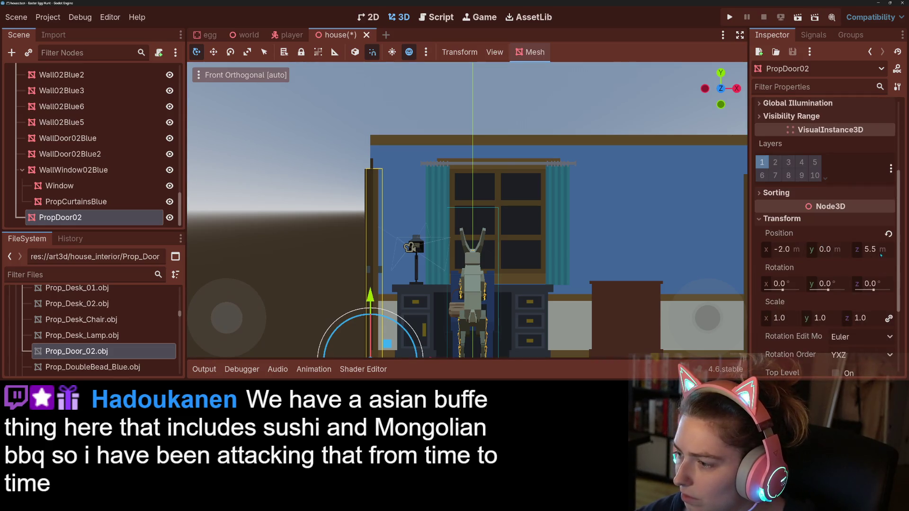
{"action": "left_click_drag", "start_coordinate": [787, 250], "coordinate": [774, 250]}
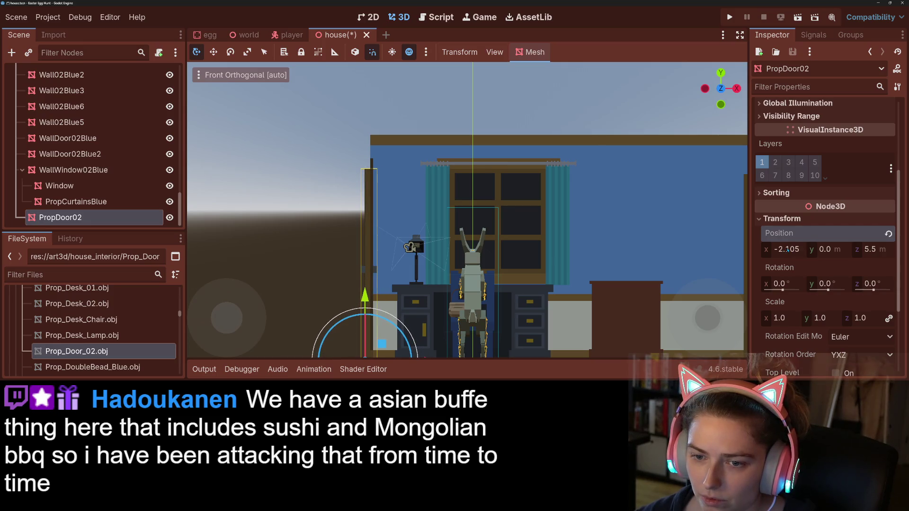
{"action": "key", "text": "shift+f"}
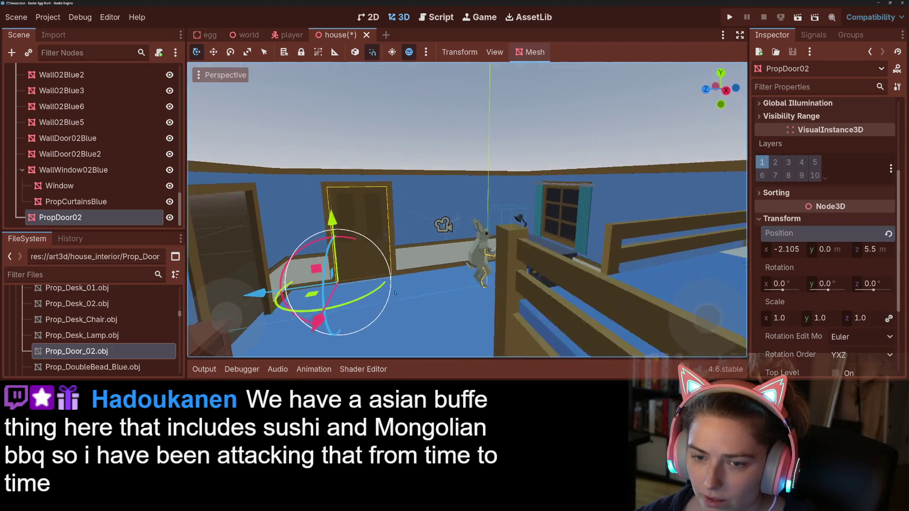
{"action": "key", "text": "shift+f"}
Try door X positions -2.0, 0 and -4, settling on -2.1.
{"action": "left_click", "coordinate": [797, 251]}
{"action": "type", "text": "-2"}
{"action": "key", "text": "Return"}
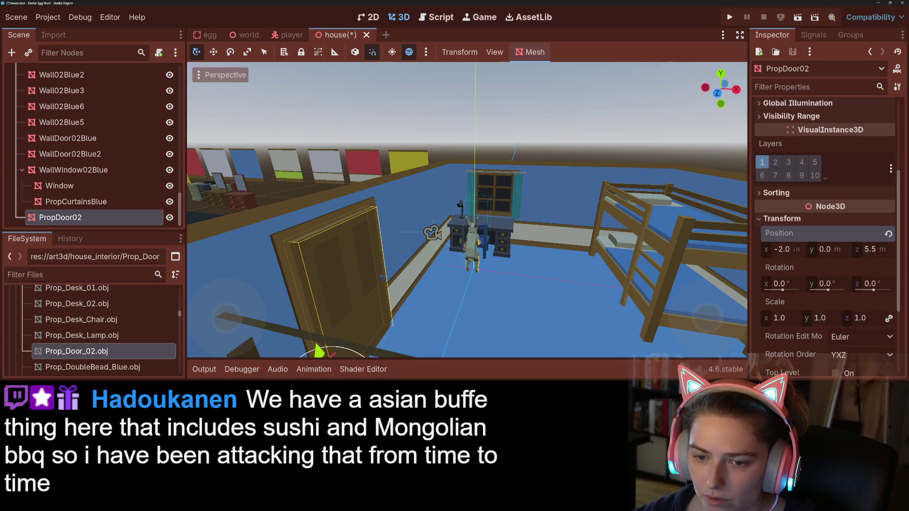
{"action": "type", "text": "0"}
{"action": "key", "text": "Return"}
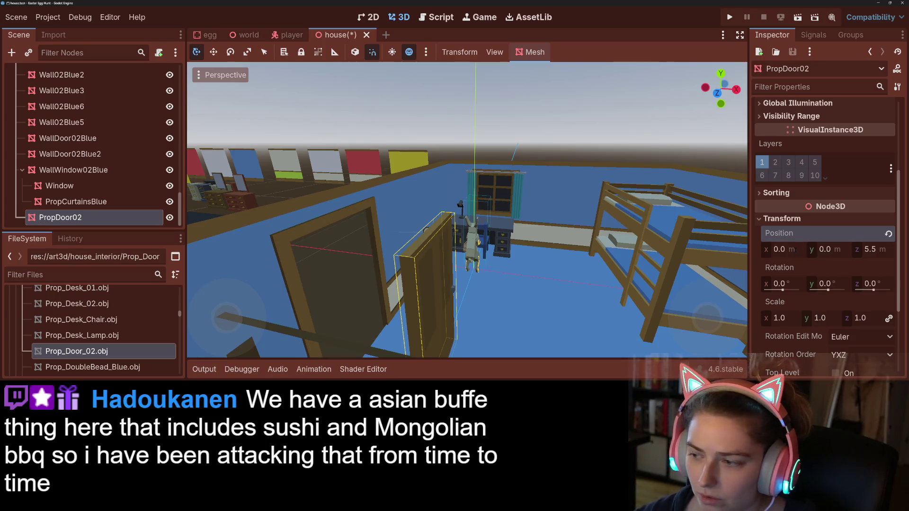
{"action": "key", "text": "Return"}
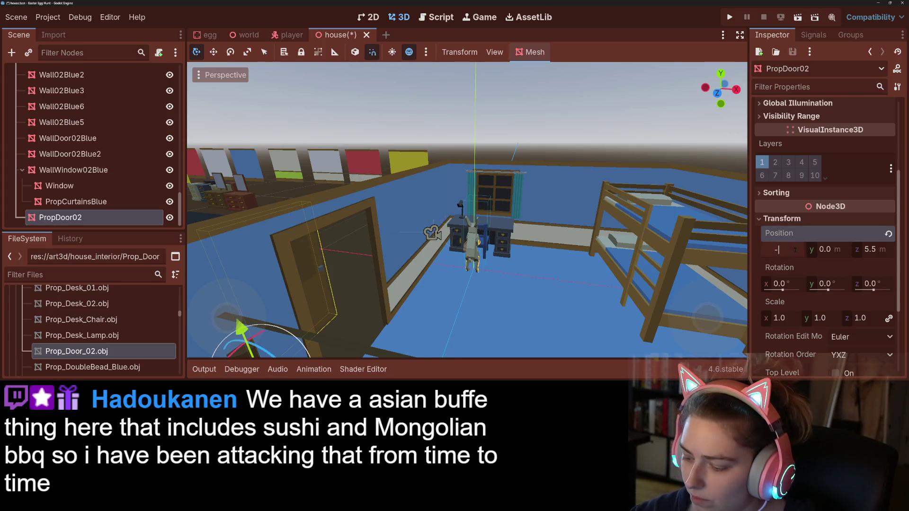
{"action": "type", "text": "2.1"}
{"action": "key", "text": "Return"}
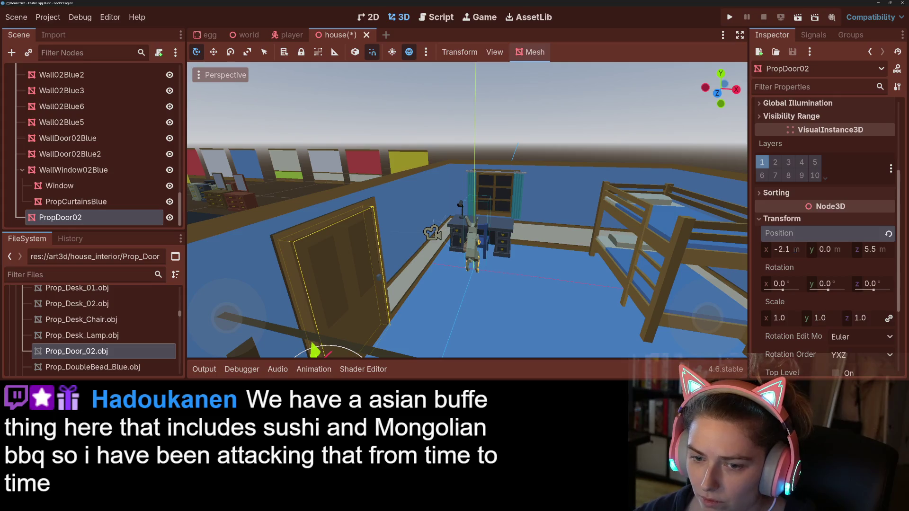
{"action": "left_click", "coordinate": [379, 277]}
{"action": "scroll", "coordinate": [474, 237], "scroll_direction": "down", "scroll_amount": 5}
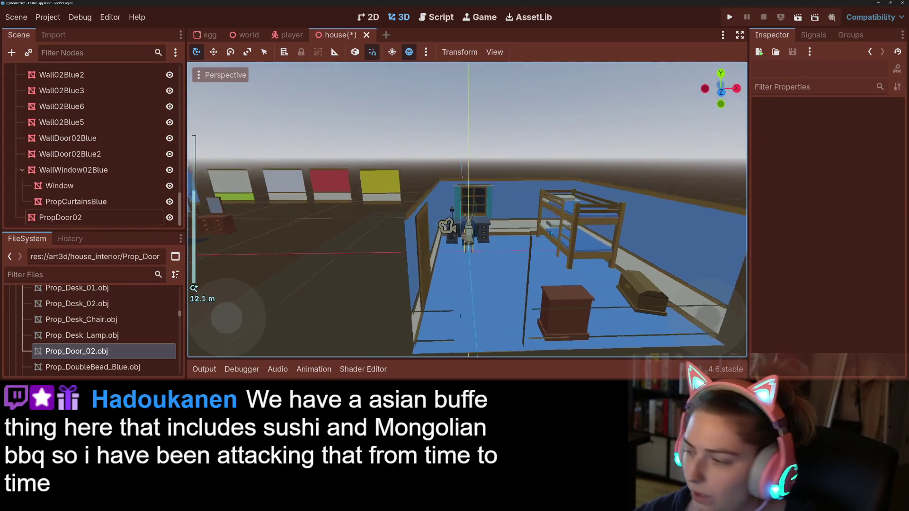
Reparent PropDoor02 under WallDoor02Blue in the Scene dock.
{"action": "scroll", "coordinate": [553, 233], "scroll_direction": "down", "scroll_amount": 2}
{"action": "left_click_drag", "start_coordinate": [552, 233], "coordinate": [426, 248]}
{"action": "scroll", "coordinate": [432, 247], "scroll_direction": "up", "scroll_amount": 5}
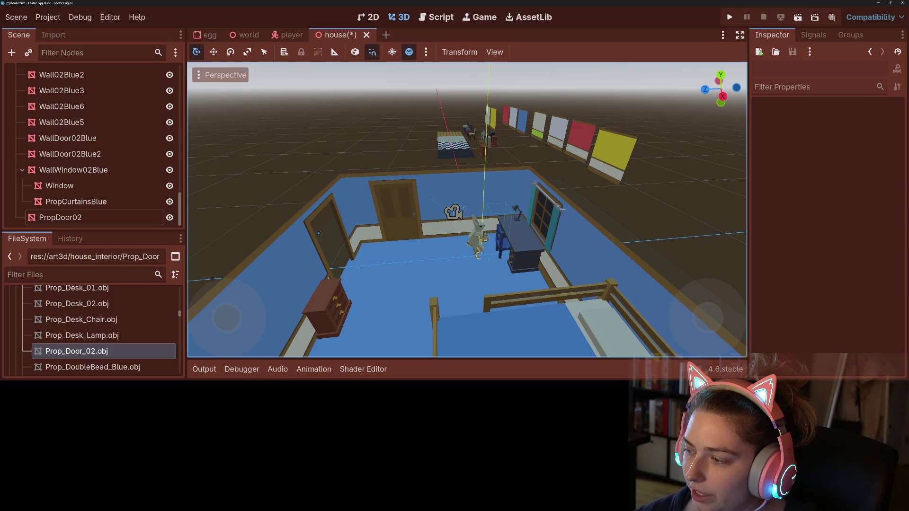
{"action": "scroll", "coordinate": [321, 234], "scroll_direction": "up", "scroll_amount": 2}
{"action": "left_click_drag", "start_coordinate": [378, 231], "coordinate": [356, 233]}
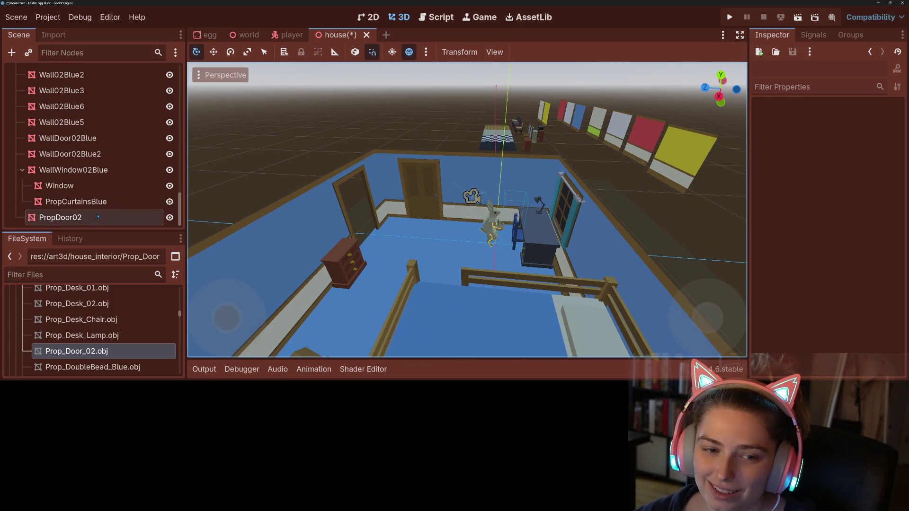
{"action": "left_click", "coordinate": [80, 217]}
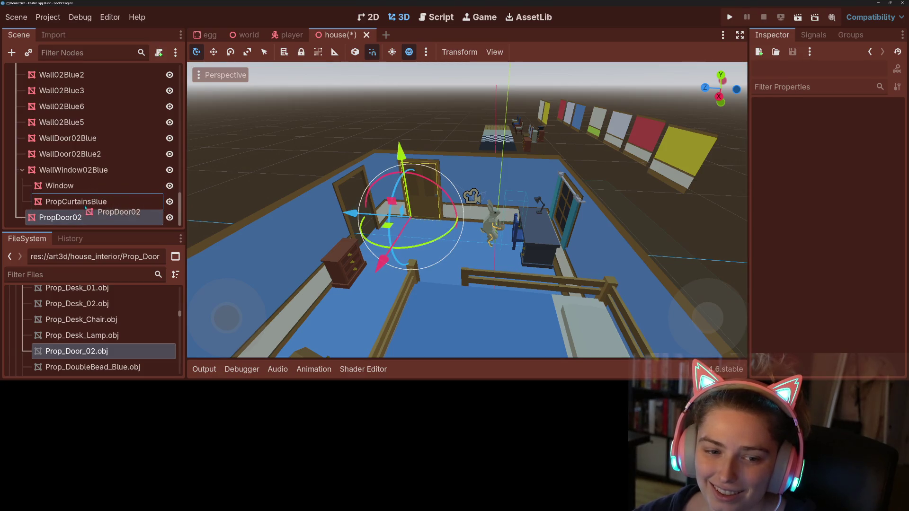
{"action": "left_click", "coordinate": [90, 138]}
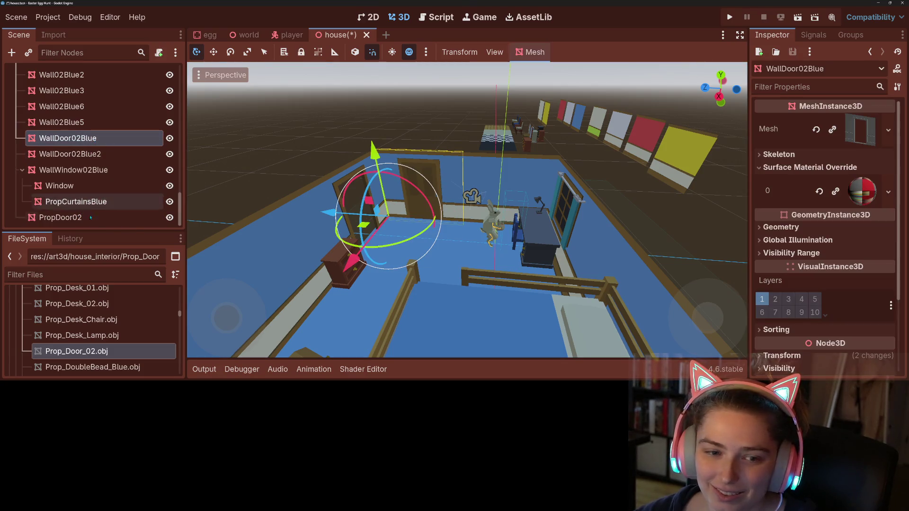
{"action": "left_click_drag", "start_coordinate": [62, 217], "coordinate": [100, 142]}
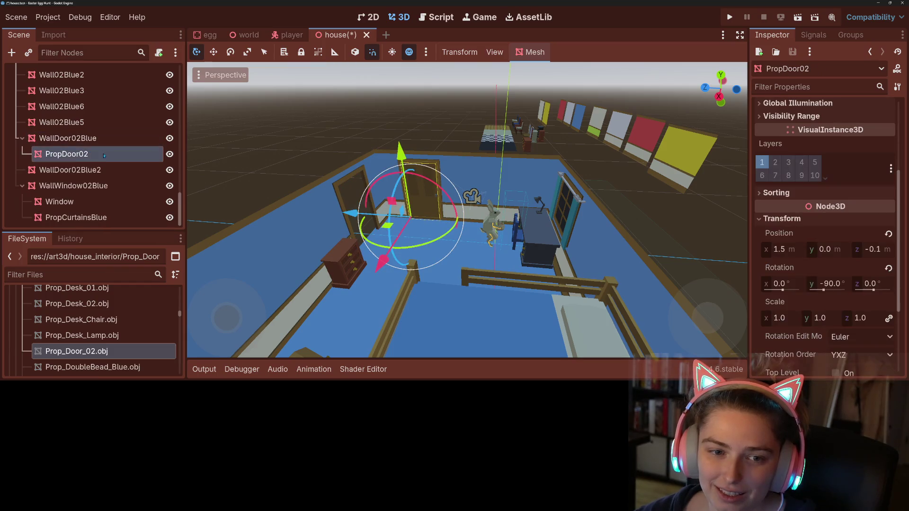
Copy the PropDoor02 door and paste a duplicate under WallDoor02Blue2.
{"action": "left_click", "coordinate": [90, 170]}
{"action": "left_click", "coordinate": [91, 157]}
{"action": "key", "text": "ctrl+c"}
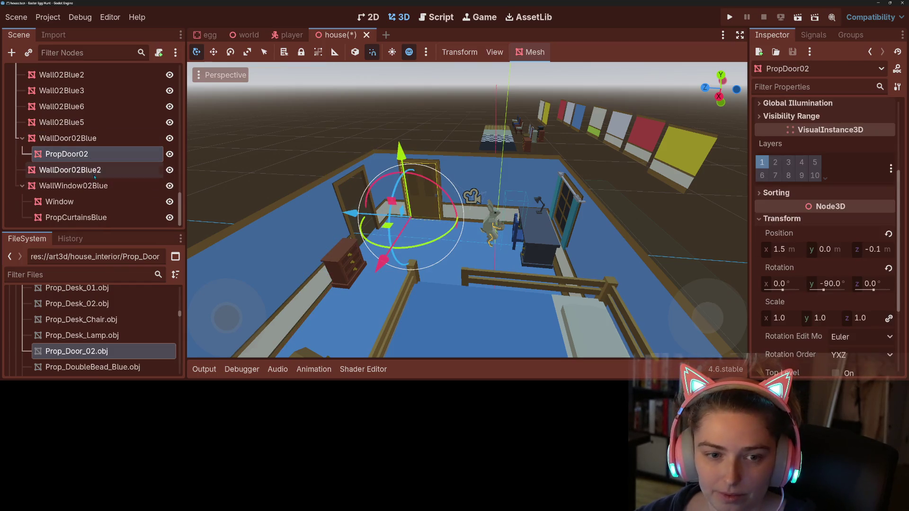
{"action": "left_click", "coordinate": [90, 171]}
{"action": "key", "text": "ctrl+v"}
{"action": "left_click", "coordinate": [329, 126]}
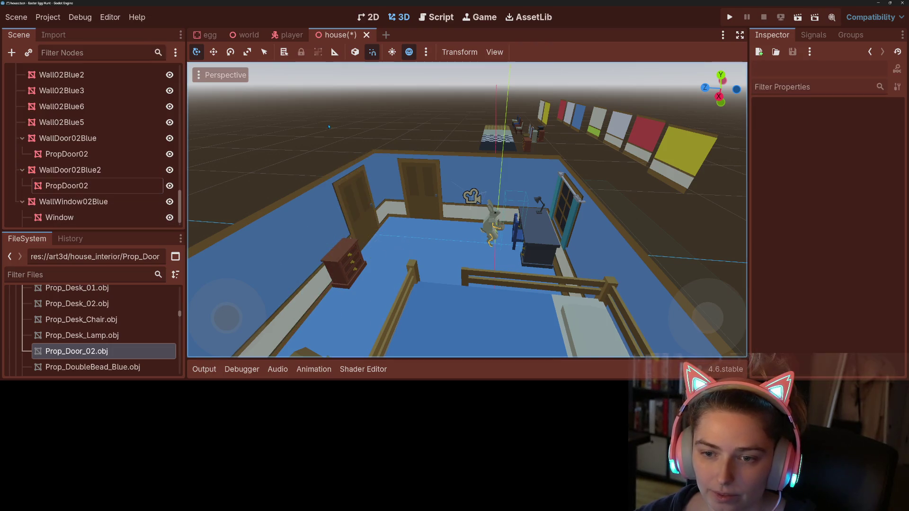
Save the house scene with both doors in place.
{"action": "mouse_move", "coordinate": [463, 244]}
{"action": "left_mouse_down"}
{"action": "mouse_move", "coordinate": [325, 248]}
{"action": "mouse_move", "coordinate": [478, 273]}
{"action": "left_mouse_up"}
{"action": "scroll", "coordinate": [324, 248], "scroll_direction": "up", "scroll_amount": 3}
{"action": "key", "text": "ctrl+s"}
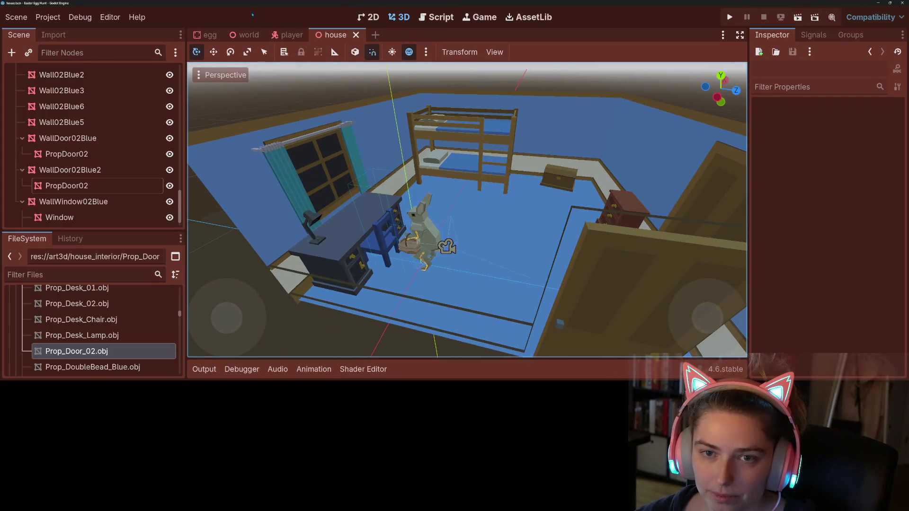
{"action": "left_click", "coordinate": [245, 35]}
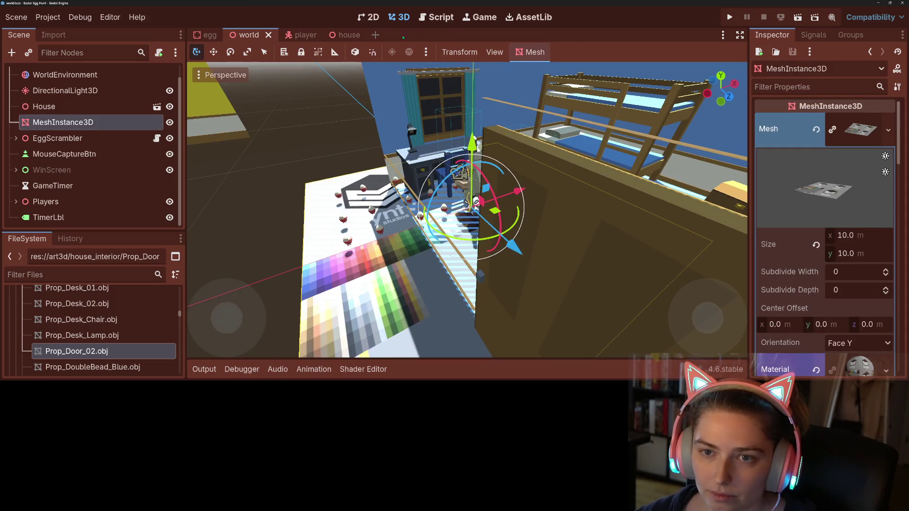
In the house scene, add another CollisionShape3D child to the Ground body.
{"action": "left_click", "coordinate": [345, 35]}
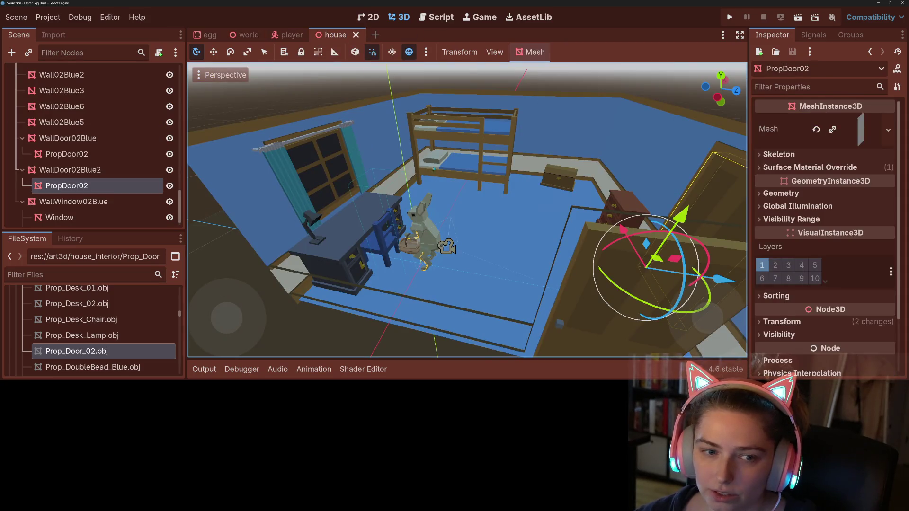
{"action": "scroll", "coordinate": [85, 142], "scroll_direction": "up", "scroll_amount": 10}
{"action": "left_click", "coordinate": [57, 182]}
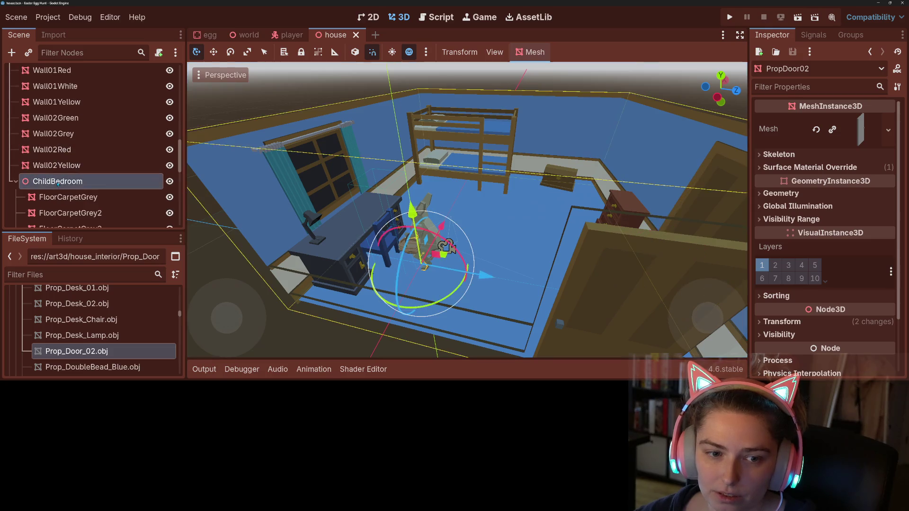
{"action": "right_click", "coordinate": [58, 181]}
{"action": "key", "text": "Escape"}
{"action": "key", "text": "Left"}
{"action": "scroll", "coordinate": [49, 192], "scroll_direction": "up", "scroll_amount": 10}
{"action": "left_click", "coordinate": [68, 106]}
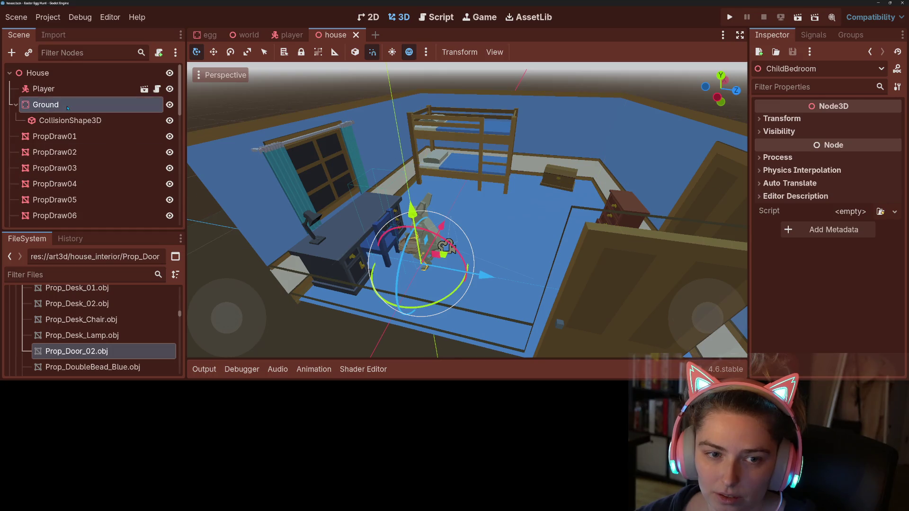
{"action": "right_click", "coordinate": [68, 107]}
{"action": "left_click", "coordinate": [109, 53]}
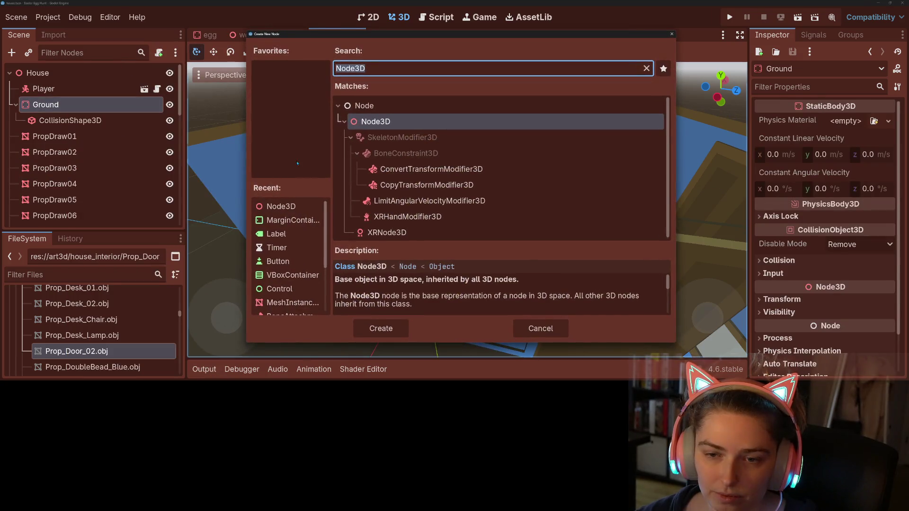
{"action": "type", "text": "coll"}
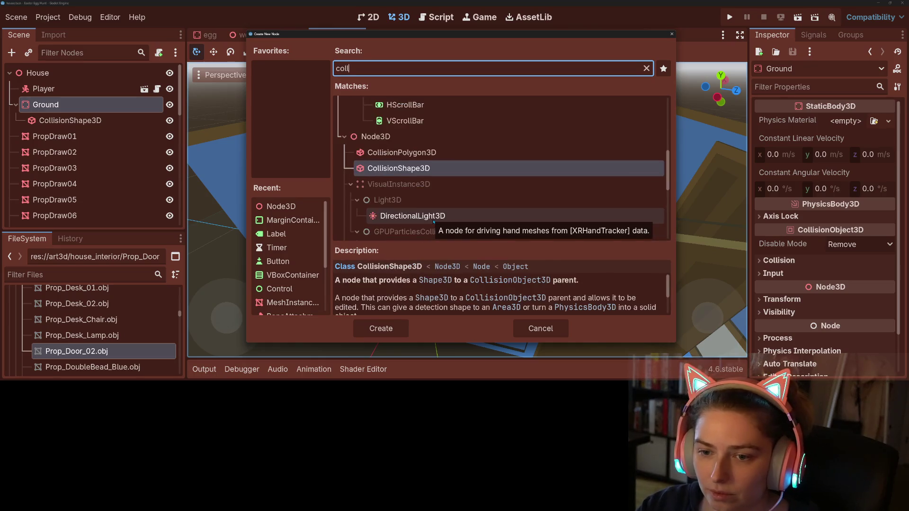
{"action": "key", "text": "Return"}
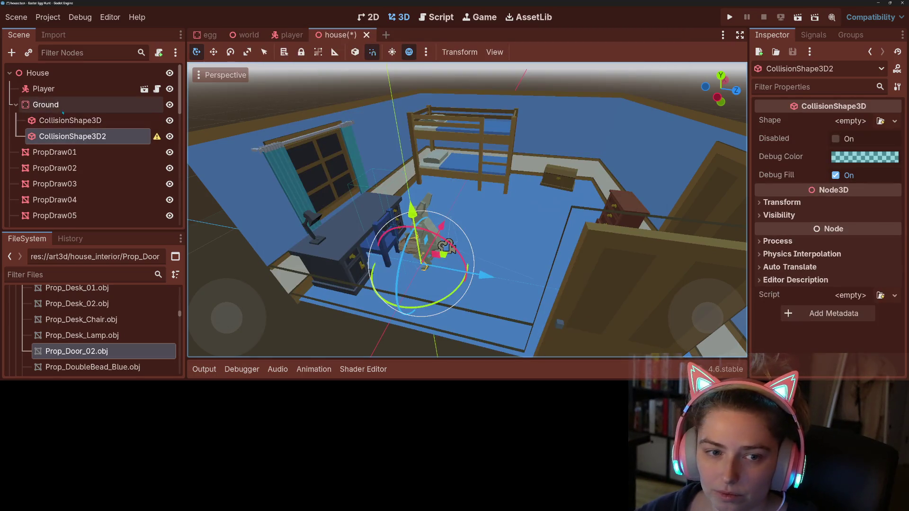
Rename the Ground body to Statics and its first collision shape to Ground.
{"action": "double_click", "coordinate": [62, 106]}
{"action": "type", "text": "Statics"}
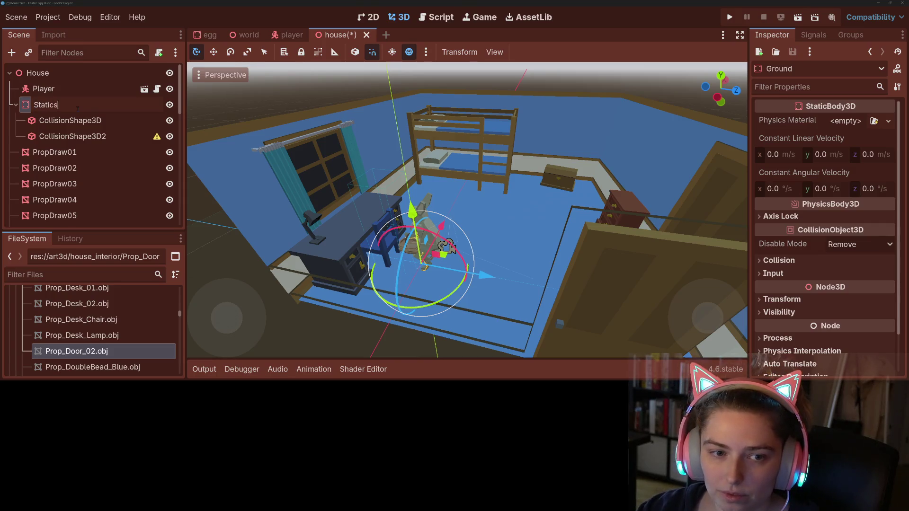
{"action": "key", "text": "Return"}
{"action": "double_click", "coordinate": [85, 119]}
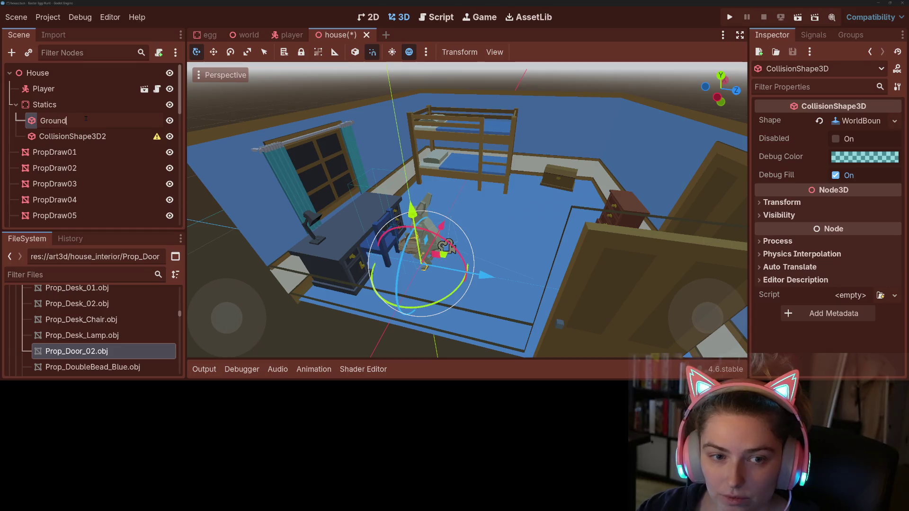
{"action": "key", "text": "Return"}
{"action": "left_click", "coordinate": [72, 136]}
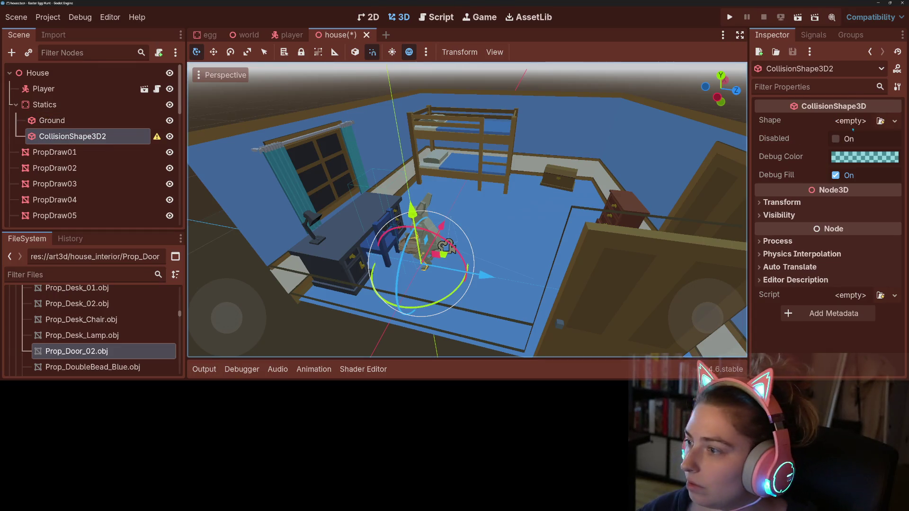
Give CollisionShape3D2 a BoxShape3D sized 10 wide and 5 tall in front view.
{"action": "left_click", "coordinate": [894, 122]}
{"action": "left_click", "coordinate": [824, 178]}
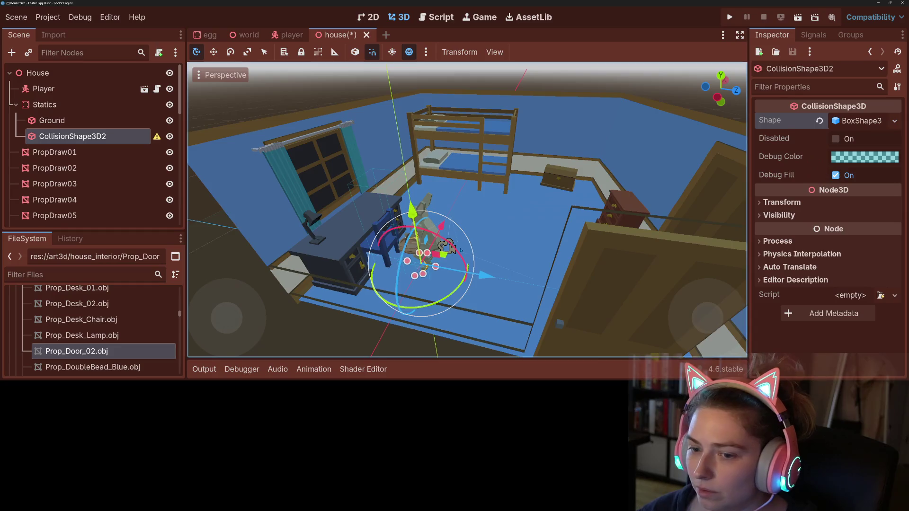
{"action": "scroll", "coordinate": [445, 264], "scroll_direction": "down", "scroll_amount": 3}
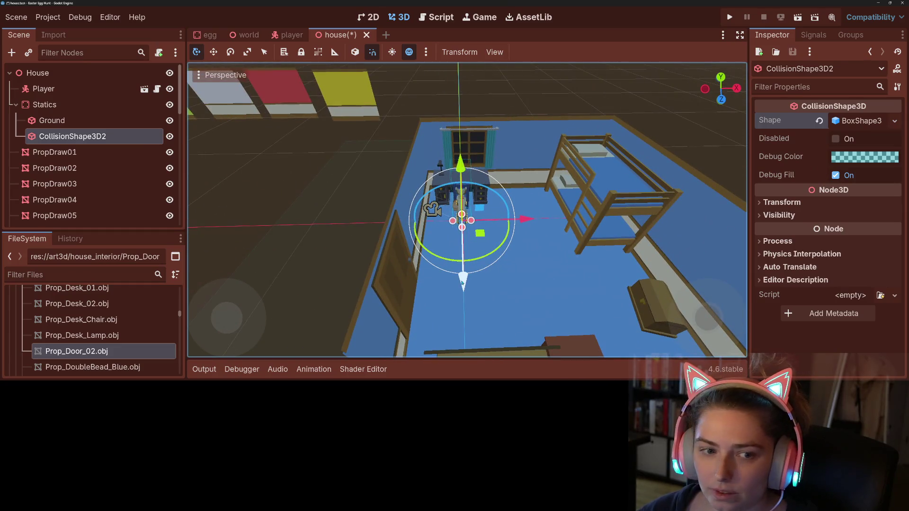
{"action": "key", "text": "KP_1"}
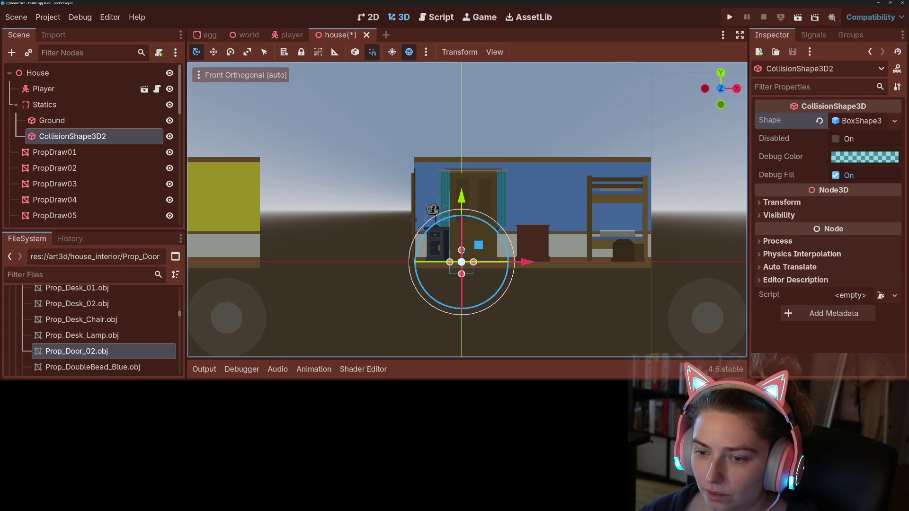
{"action": "left_click_drag", "start_coordinate": [463, 252], "coordinate": [469, 161]}
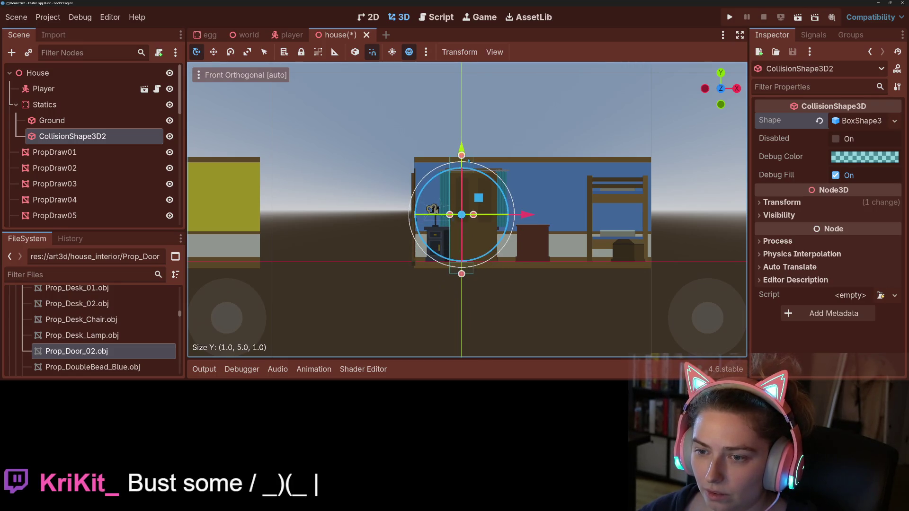
{"action": "left_click_drag", "start_coordinate": [489, 220], "coordinate": [650, 217]}
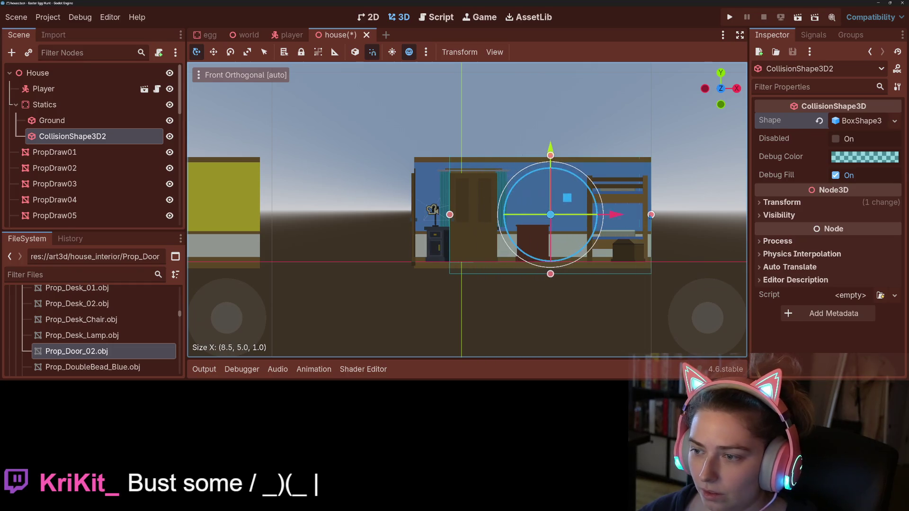
{"action": "left_click_drag", "start_coordinate": [450, 214], "coordinate": [415, 215]}
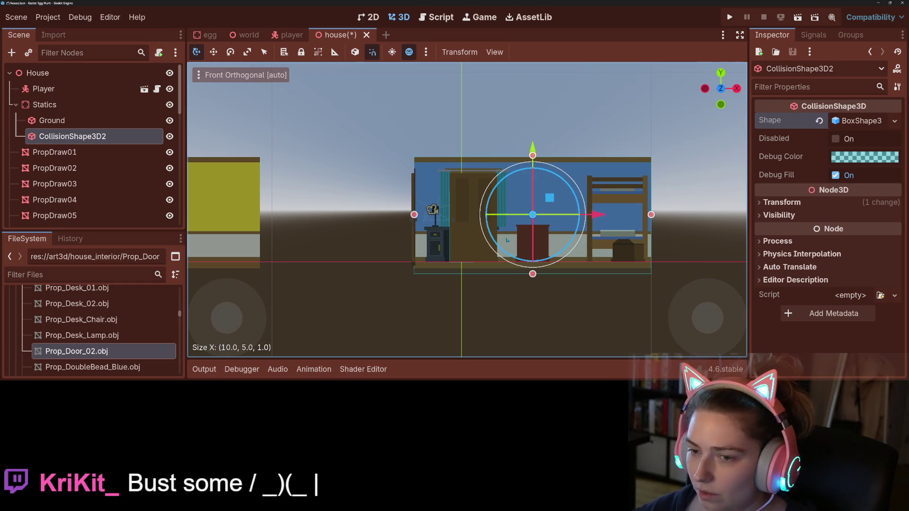
Move the collision box about 2 units along Z from the right view.
{"action": "key", "text": "KP_3"}
{"action": "left_click_drag", "start_coordinate": [442, 218], "coordinate": [520, 213]}
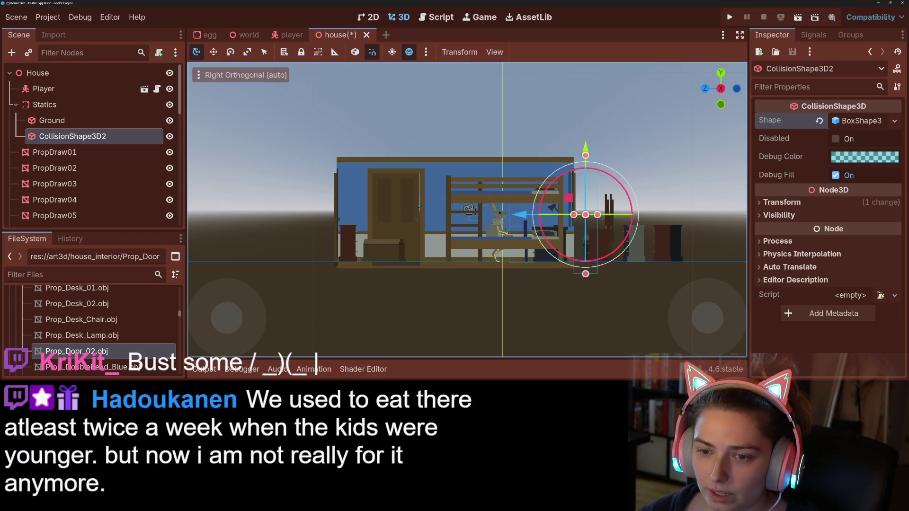
{"action": "left_click", "coordinate": [418, 206]}
{"action": "left_click_drag", "start_coordinate": [403, 197], "coordinate": [403, 197]}
{"action": "left_click_drag", "start_coordinate": [519, 160], "coordinate": [518, 160]}
{"action": "left_click", "coordinate": [508, 159]}
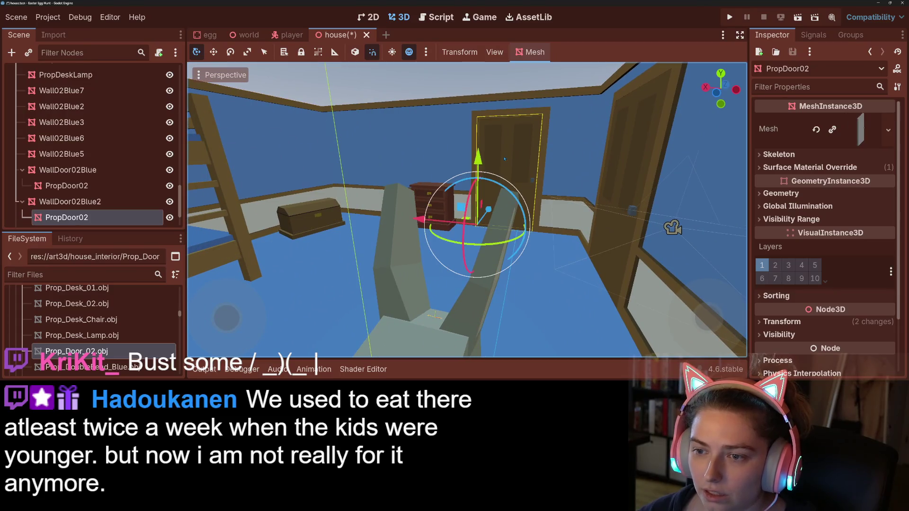
Frame the second PropDoor02 door from front, side and top orthogonal views.
{"action": "key", "text": "KP_1"}
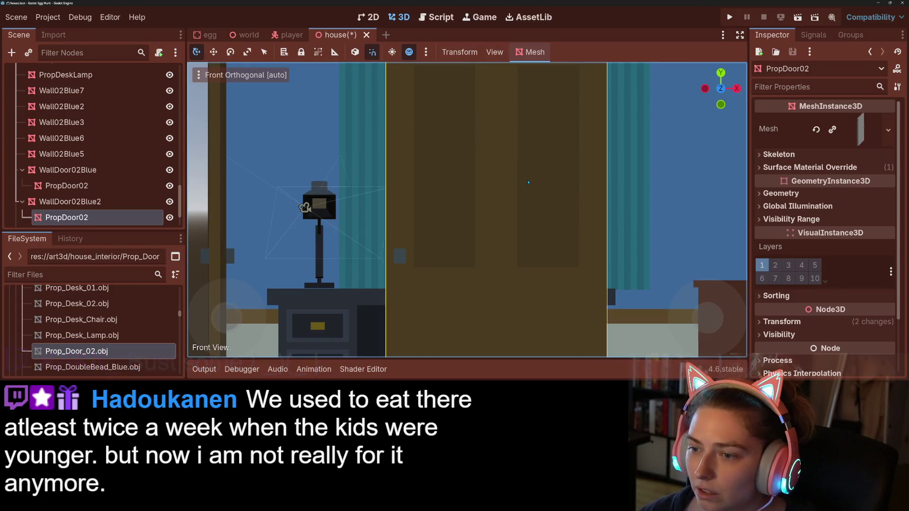
{"action": "scroll", "coordinate": [529, 195], "scroll_direction": "up", "scroll_amount": 3}
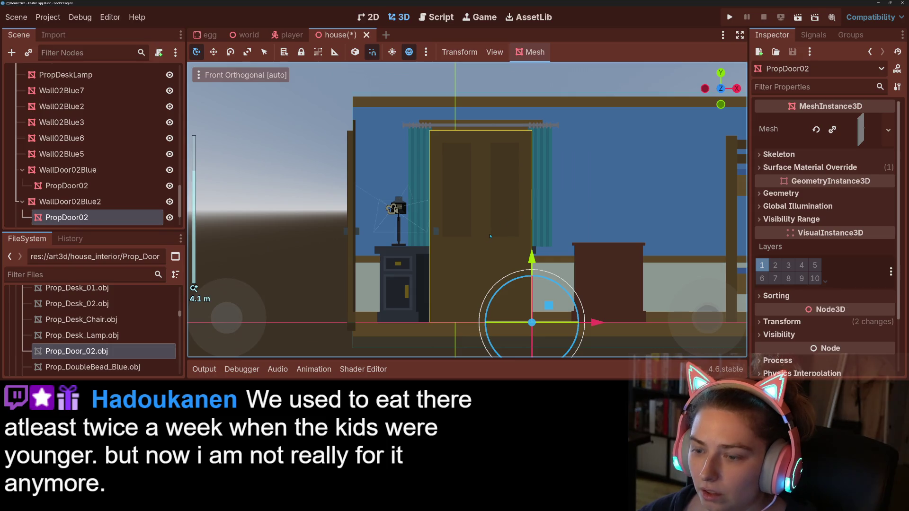
{"action": "key", "text": "KP_4"}
{"action": "key", "text": "KP_4"}
{"action": "key", "text": "KP_4"}
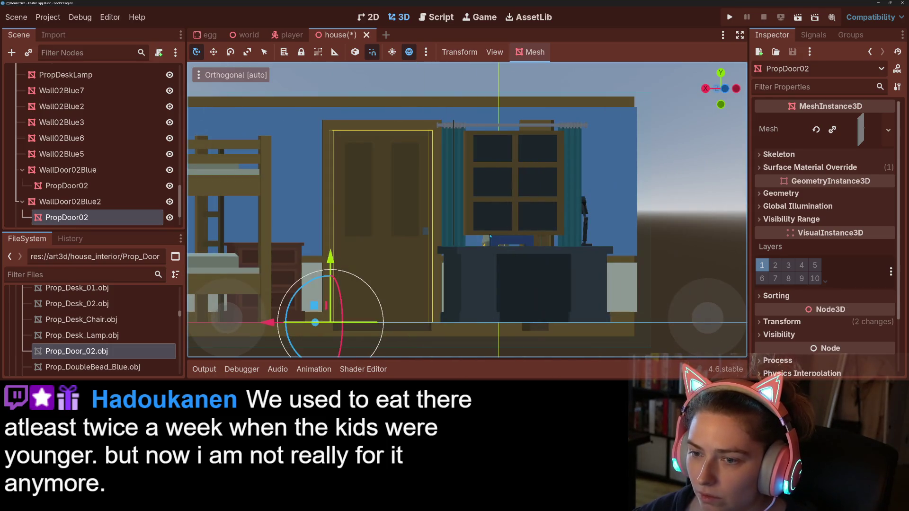
{"action": "scroll", "coordinate": [412, 204], "scroll_direction": "up", "scroll_amount": 2}
{"action": "key", "text": "KP_9"}
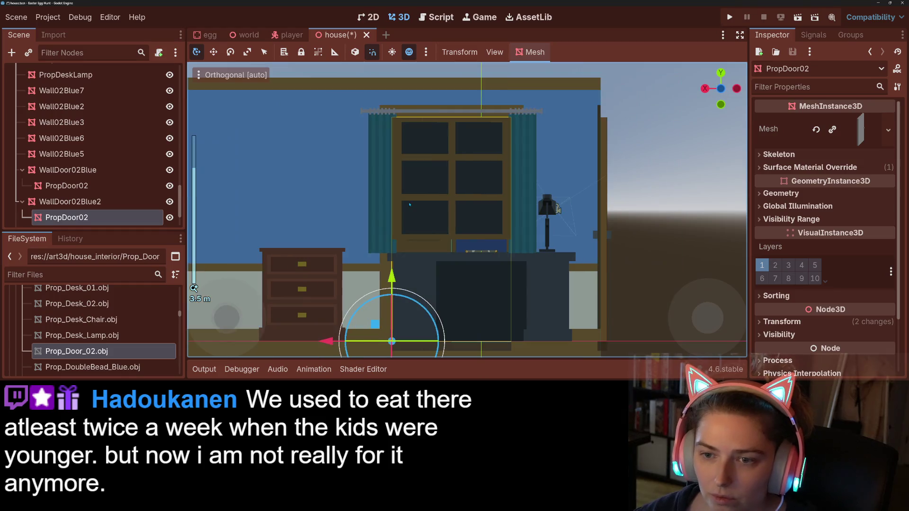
{"action": "scroll", "coordinate": [410, 205], "scroll_direction": "up", "scroll_amount": 5}
{"action": "scroll", "coordinate": [410, 204], "scroll_direction": "up", "scroll_amount": 3}
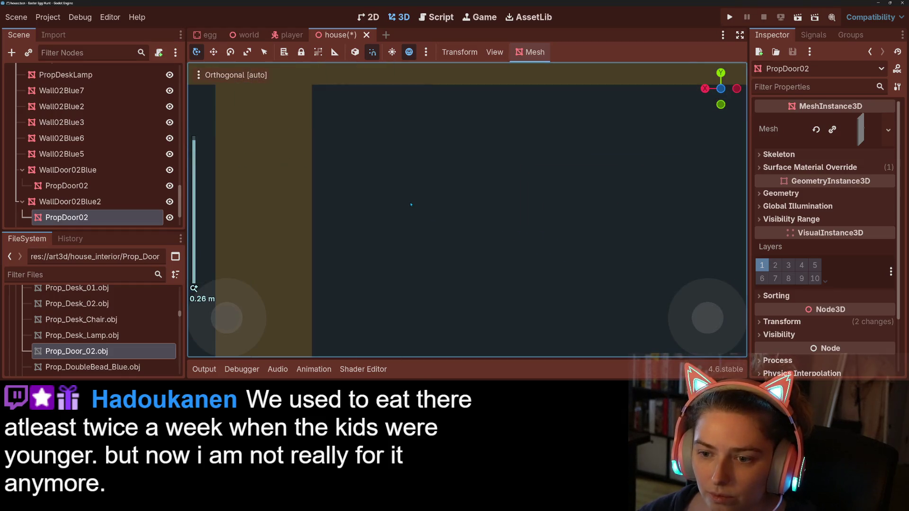
{"action": "scroll", "coordinate": [418, 195], "scroll_direction": "down", "scroll_amount": 9}
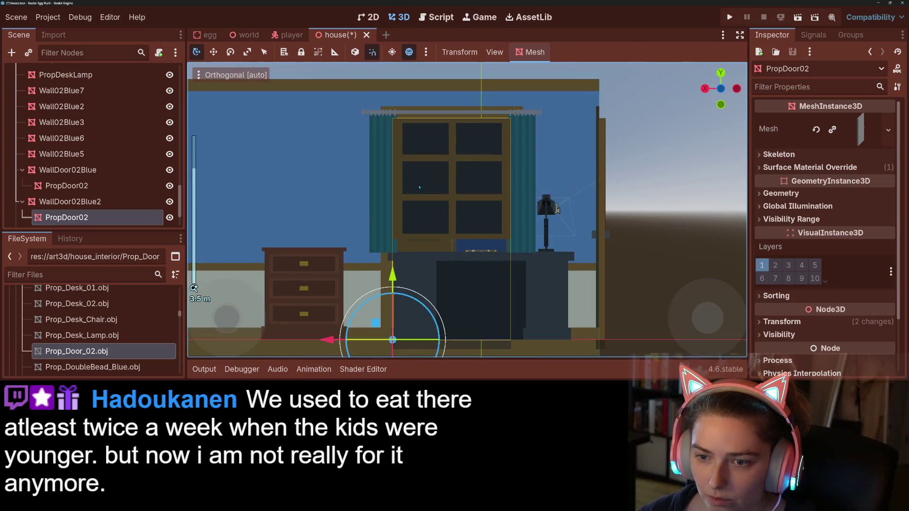
{"action": "scroll", "coordinate": [418, 182], "scroll_direction": "up", "scroll_amount": 2}
{"action": "key", "text": "f"}
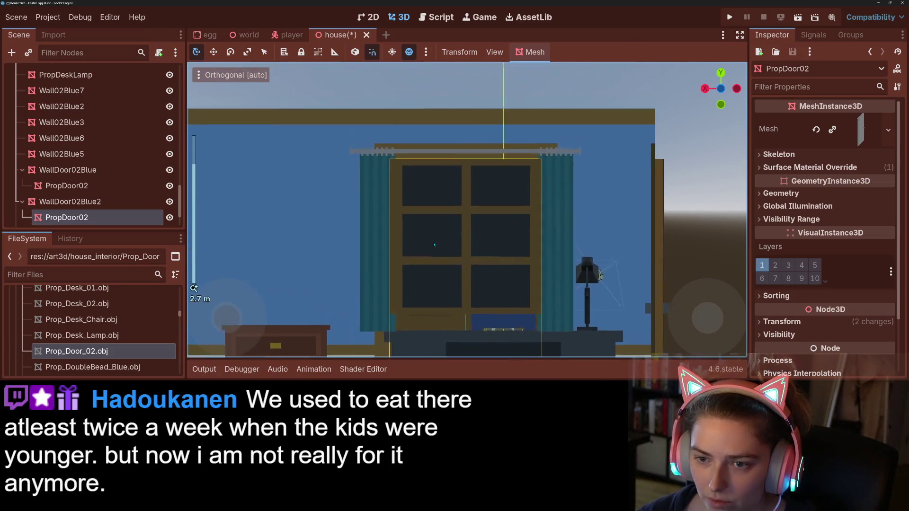
Orbit to an elevated view of the room and show the door's transform values.
{"action": "key", "text": "KP_5"}
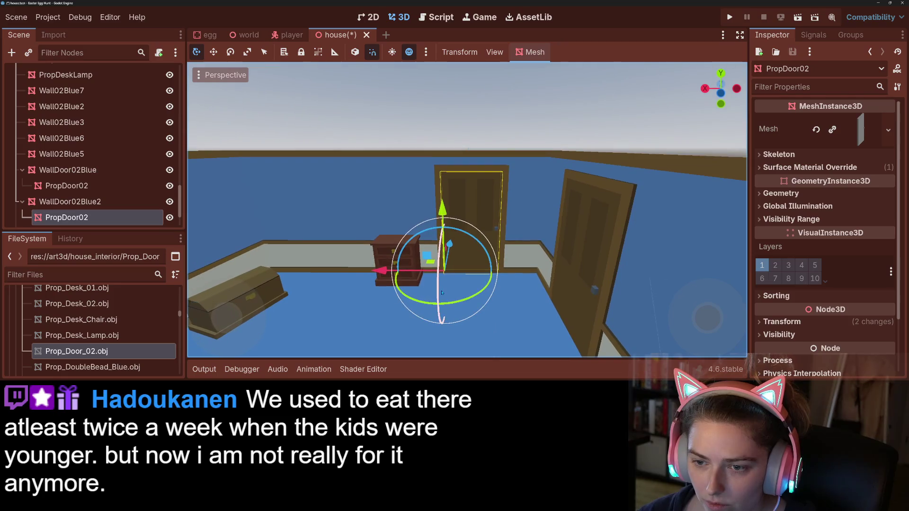
{"action": "scroll", "coordinate": [479, 284], "scroll_direction": "up", "scroll_amount": 5}
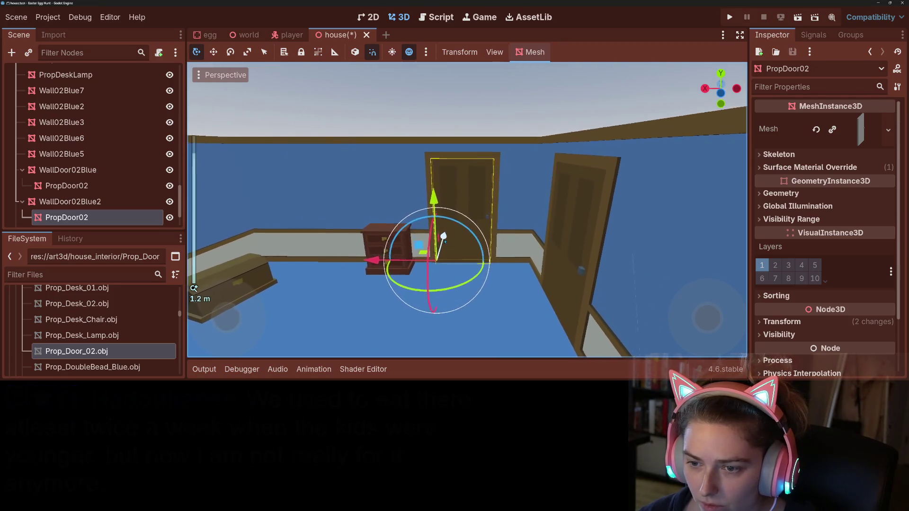
{"action": "left_click_drag", "start_coordinate": [448, 247], "coordinate": [461, 236]}
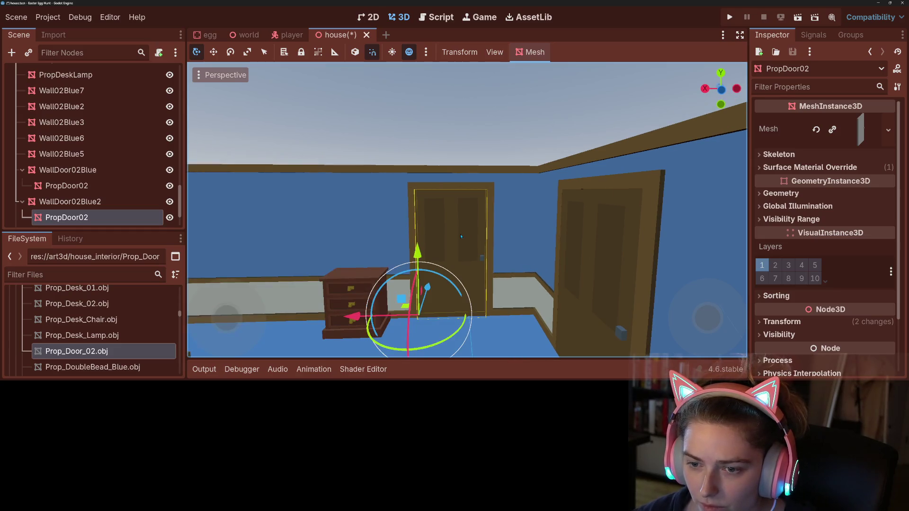
{"action": "key", "text": "KP_5"}
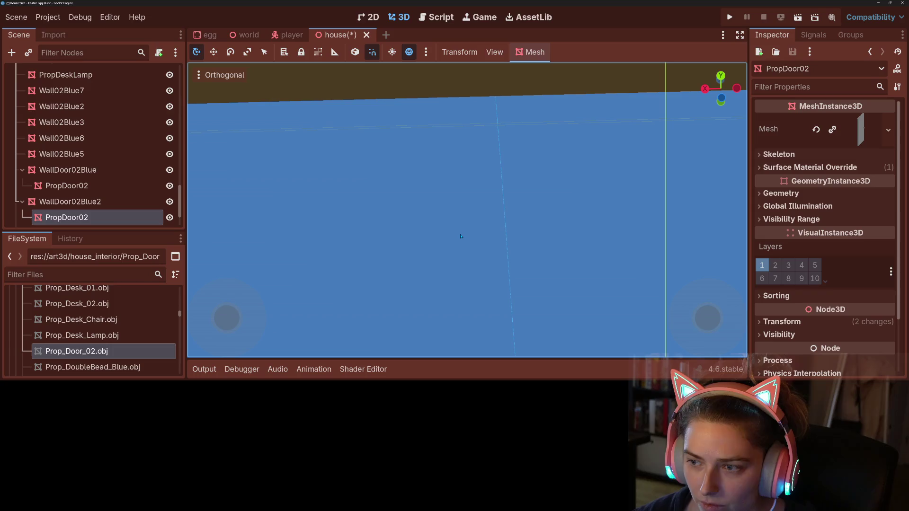
{"action": "scroll", "coordinate": [461, 237], "scroll_direction": "down", "scroll_amount": 10}
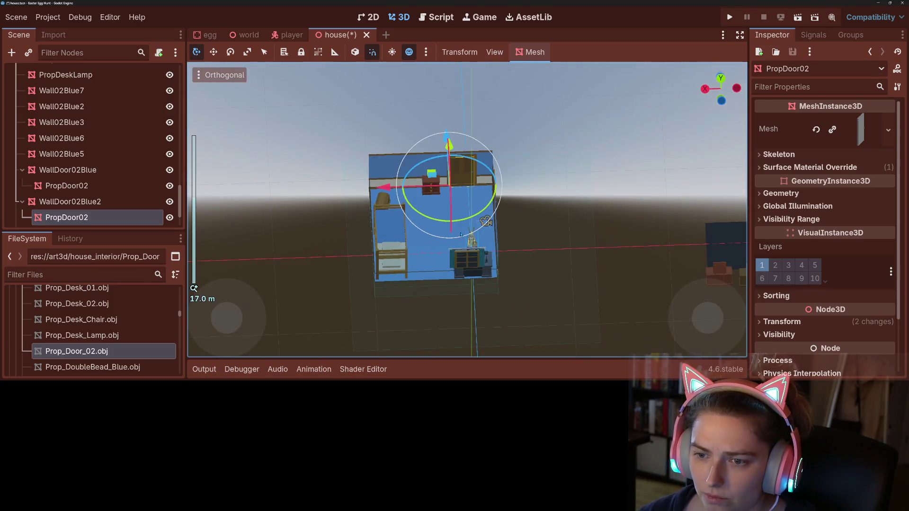
{"action": "left_click_drag", "start_coordinate": [458, 197], "coordinate": [209, 208]}
{"action": "scroll", "coordinate": [209, 209], "scroll_direction": "up", "scroll_amount": 3}
{"action": "scroll", "coordinate": [824, 237], "scroll_direction": "down", "scroll_amount": 3}
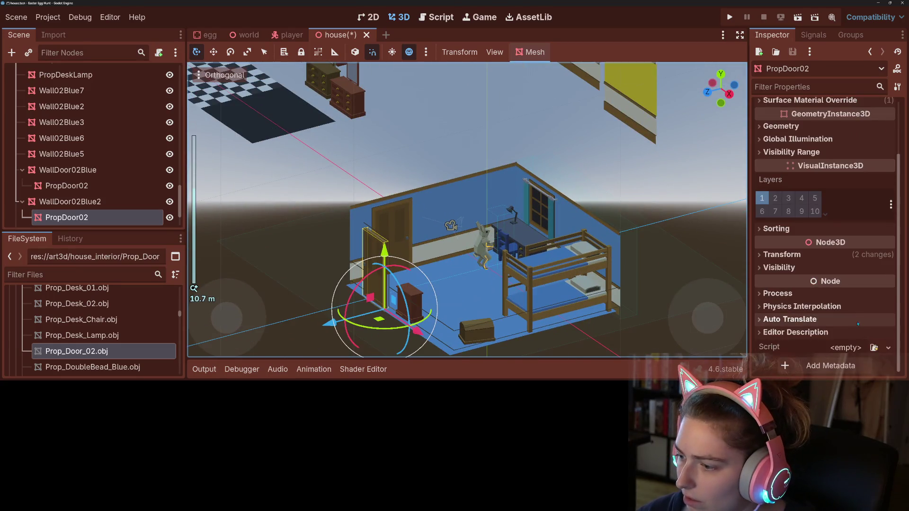
{"action": "left_click", "coordinate": [815, 254]}
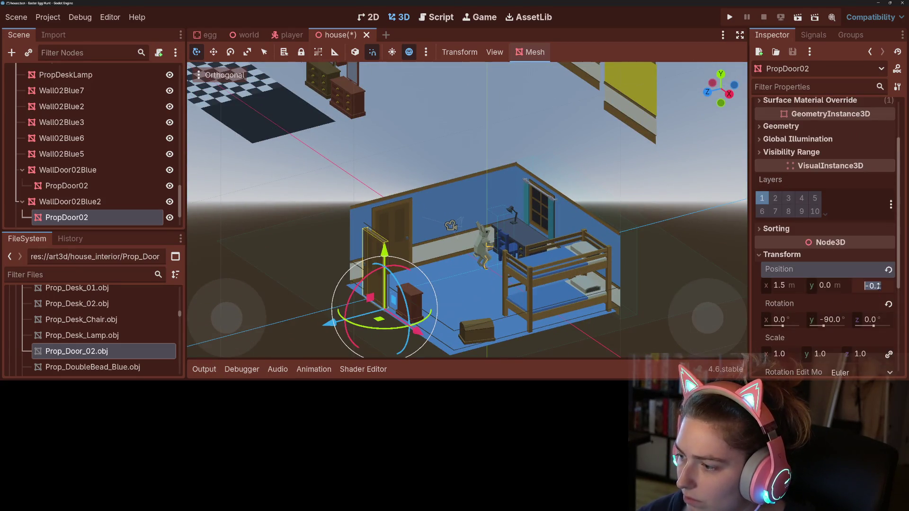
{"action": "type", "text": "0"}
{"action": "key", "text": "Return"}
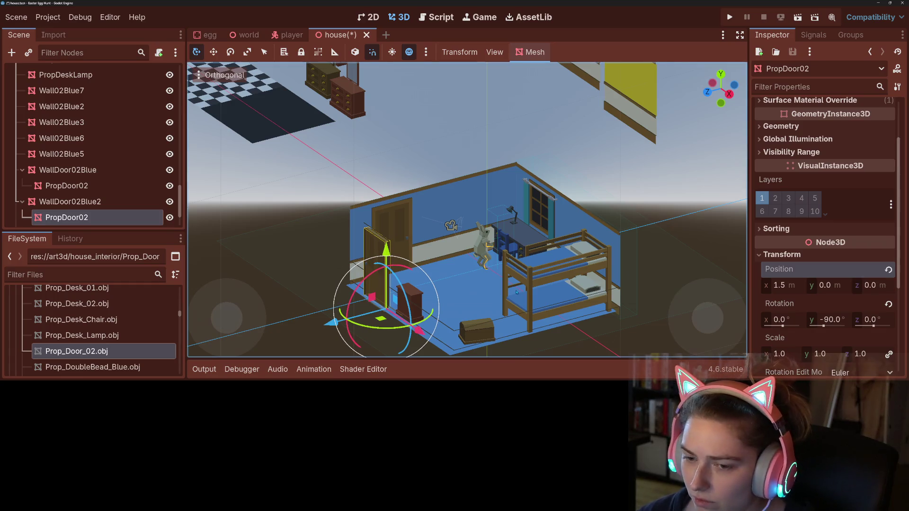
{"action": "key", "text": "ctrl+z"}
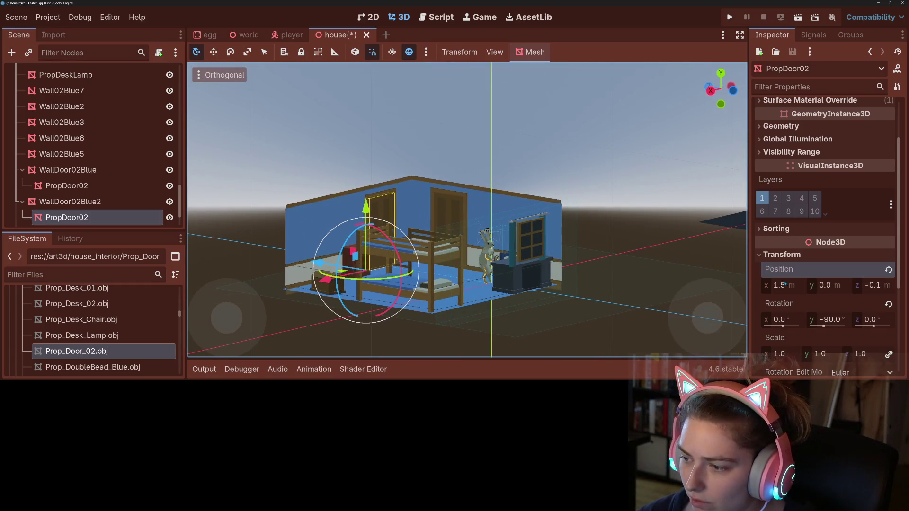
{"action": "left_click", "coordinate": [95, 191]}
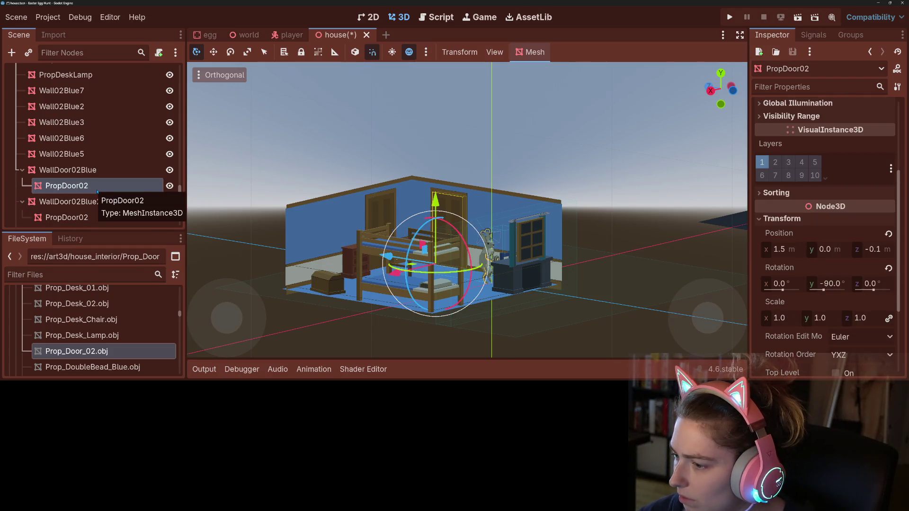
{"action": "left_click", "coordinate": [100, 215]}
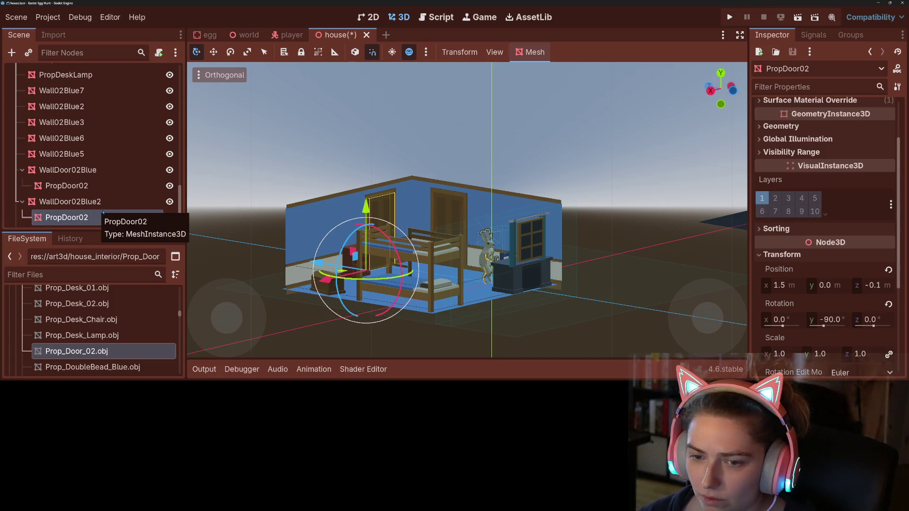
{"action": "mouse_move", "coordinate": [450, 284]}
{"action": "left_mouse_down"}
{"action": "mouse_move", "coordinate": [595, 283]}
{"action": "mouse_move", "coordinate": [445, 273]}
{"action": "left_mouse_up"}
{"action": "scroll", "coordinate": [76, 163], "scroll_direction": "up", "scroll_amount": 5}
Duplicate the wall collision box into CollisionShape3D3, rotate it, and move it 10 m along Z.
{"action": "scroll", "coordinate": [76, 164], "scroll_direction": "up", "scroll_amount": 3}
{"action": "left_click", "coordinate": [69, 136]}
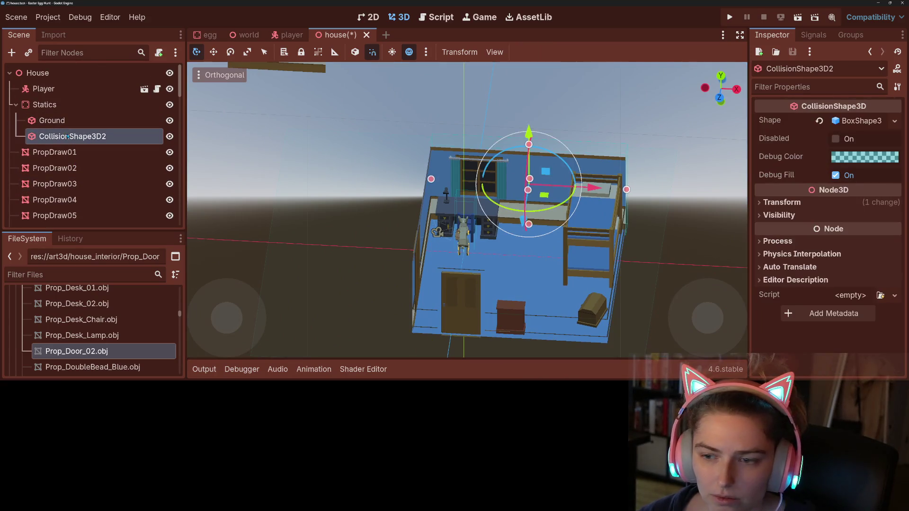
{"action": "left_click_drag", "start_coordinate": [648, 230], "coordinate": [541, 244]}
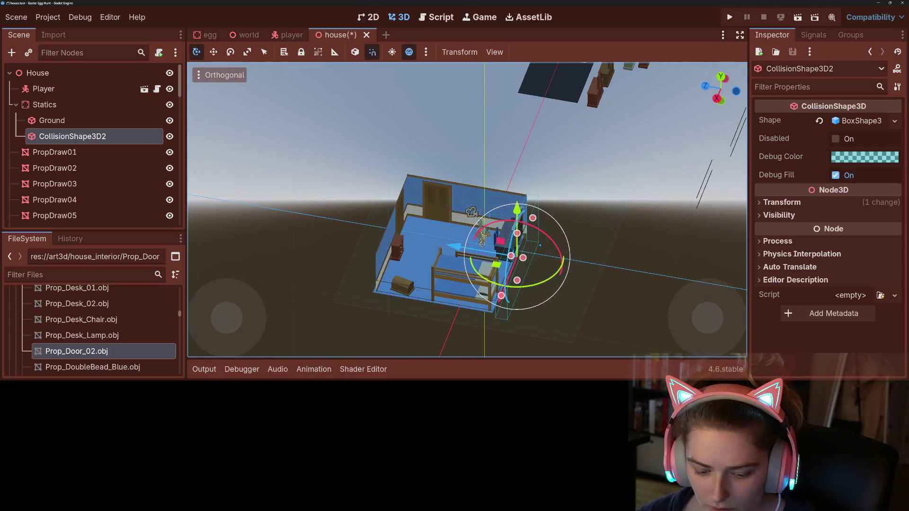
{"action": "key", "text": "ctrl+d"}
{"action": "mouse_move", "coordinate": [537, 288]}
{"action": "left_mouse_down"}
{"action": "mouse_move", "coordinate": [550, 237]}
{"action": "mouse_move", "coordinate": [541, 194]}
{"action": "mouse_move", "coordinate": [485, 203]}
{"action": "left_mouse_up"}
{"action": "left_click_drag", "start_coordinate": [453, 247], "coordinate": [326, 221]}
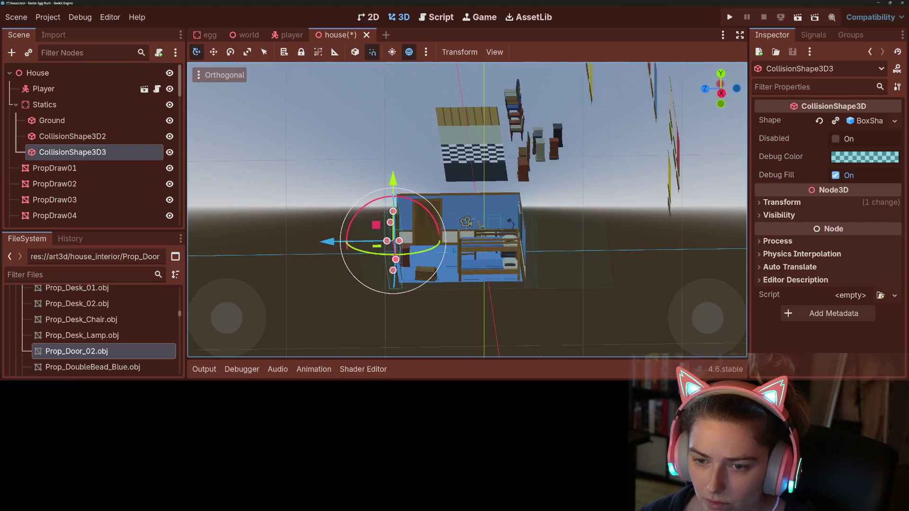
Add CollisionShape3D4 5.5 m back on Z and CollisionShape3D5 10.5 m along X, then delete Player.
{"action": "mouse_move", "coordinate": [446, 259]}
{"action": "left_mouse_down"}
{"action": "mouse_move", "coordinate": [372, 266]}
{"action": "mouse_move", "coordinate": [388, 236]}
{"action": "left_mouse_up"}
{"action": "key", "text": "ctrl+d"}
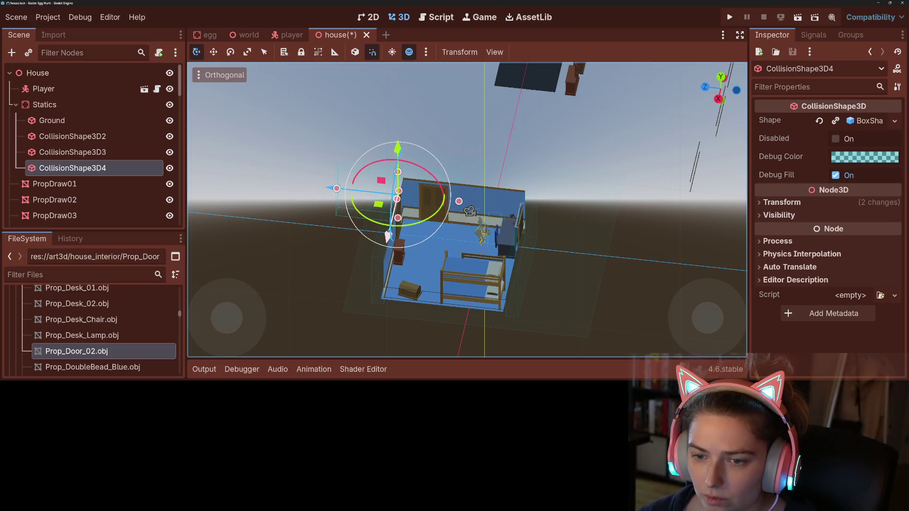
{"action": "mouse_move", "coordinate": [326, 190]}
{"action": "left_mouse_down"}
{"action": "mouse_move", "coordinate": [390, 196]}
{"action": "mouse_move", "coordinate": [535, 286]}
{"action": "left_mouse_up"}
{"action": "key", "text": "ctrl+d"}
{"action": "left_click_drag", "start_coordinate": [504, 233], "coordinate": [637, 209]}
{"action": "key", "text": "Up"}
{"action": "key", "text": "Up"}
{"action": "key", "text": "Up"}
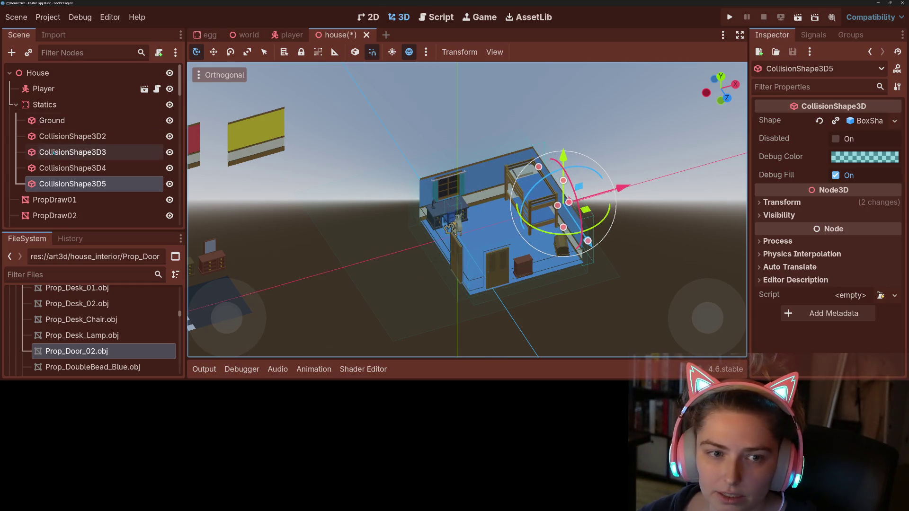
{"action": "key", "text": "Delete"}
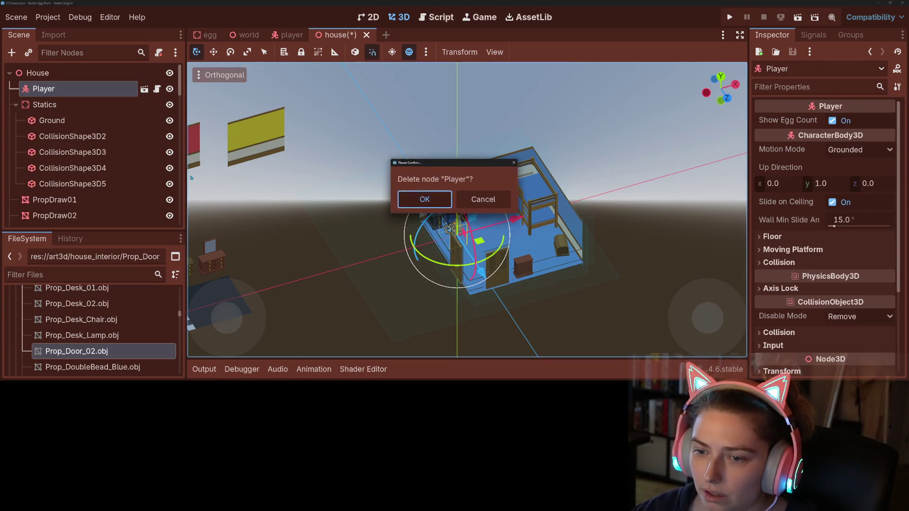
Confirm removing Player from the house and save, then delete the world's MeshInstance3D plane.
{"action": "key", "text": "Return"}
{"action": "key", "text": "ctrl+s"}
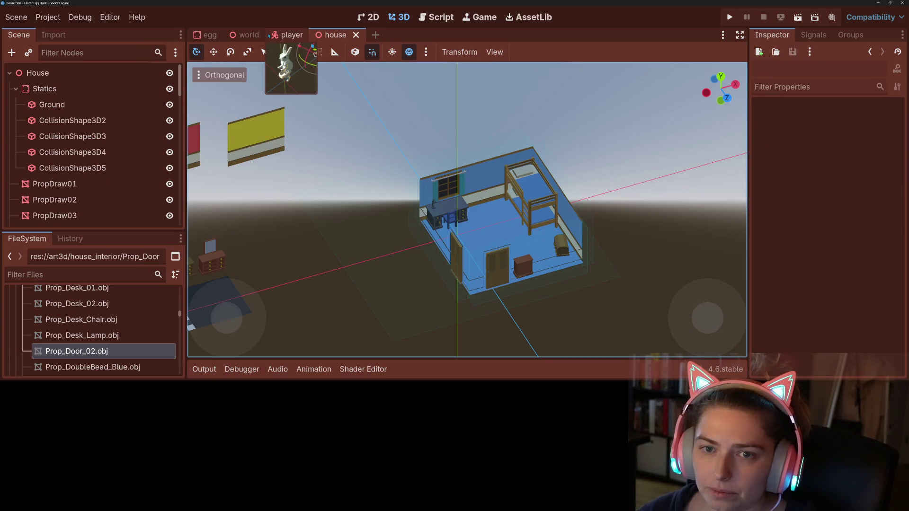
{"action": "left_click", "coordinate": [248, 35]}
{"action": "scroll", "coordinate": [509, 238], "scroll_direction": "down", "scroll_amount": 3}
{"action": "left_click_drag", "start_coordinate": [508, 238], "coordinate": [470, 229]}
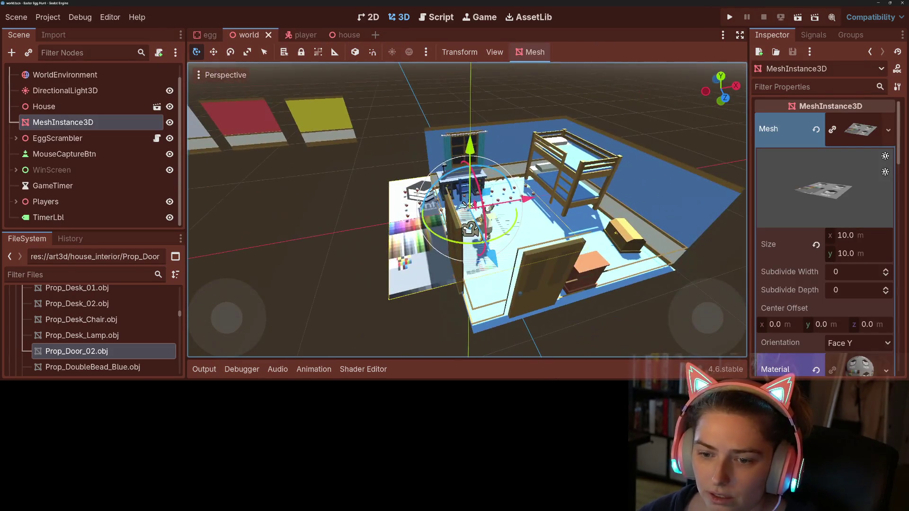
{"action": "key", "text": "Down"}
{"action": "key", "text": "Up"}
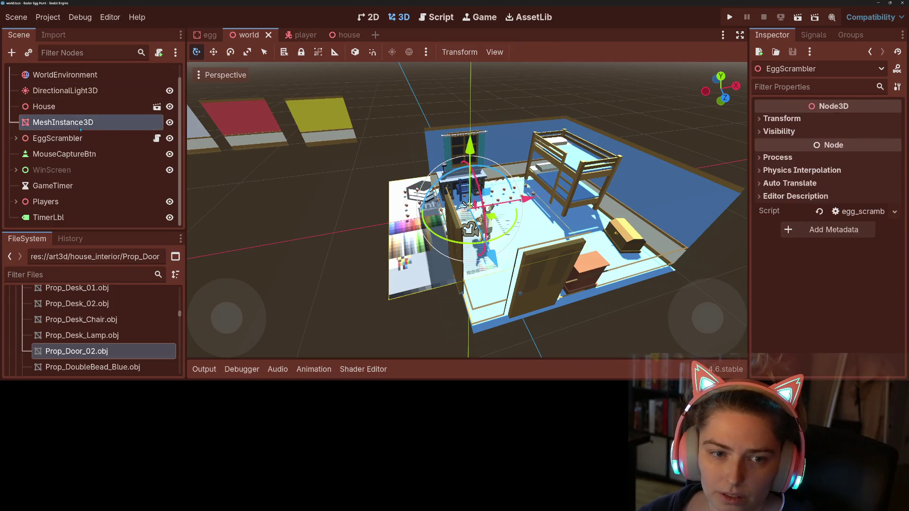
{"action": "key", "text": "Delete"}
{"action": "key", "text": "Return"}
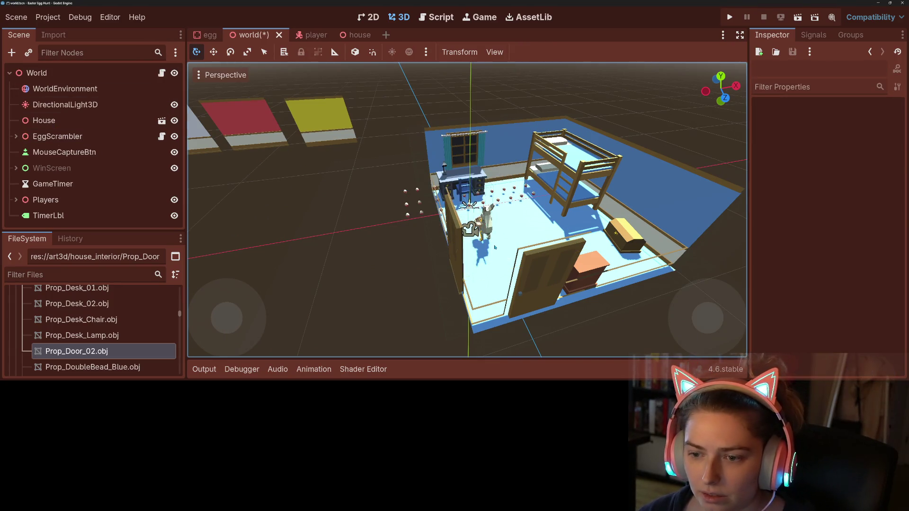
Move and rotate the bunny Player into the bedroom near the door and save the world.
{"action": "left_click", "coordinate": [470, 229]}
{"action": "left_click_drag", "start_coordinate": [510, 292], "coordinate": [540, 313]}
{"action": "left_click_drag", "start_coordinate": [486, 268], "coordinate": [467, 254]}
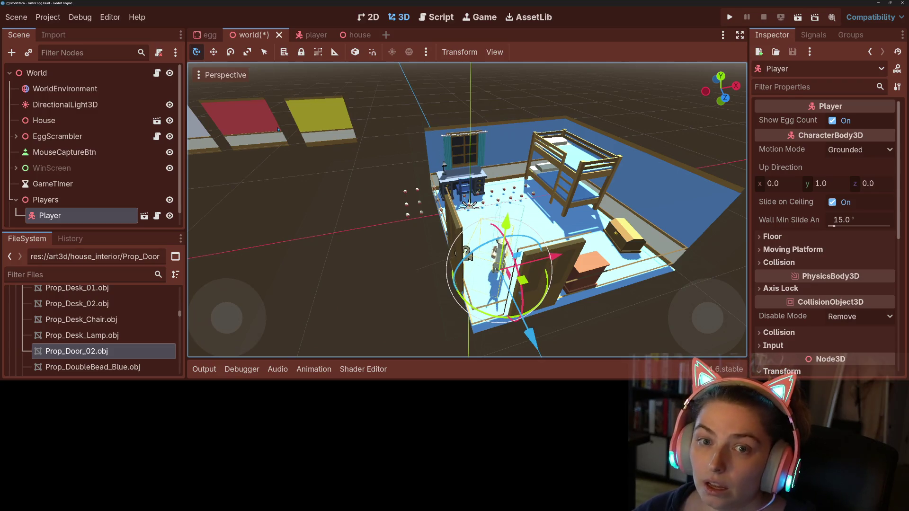
{"action": "key", "text": "ctrl+s"}
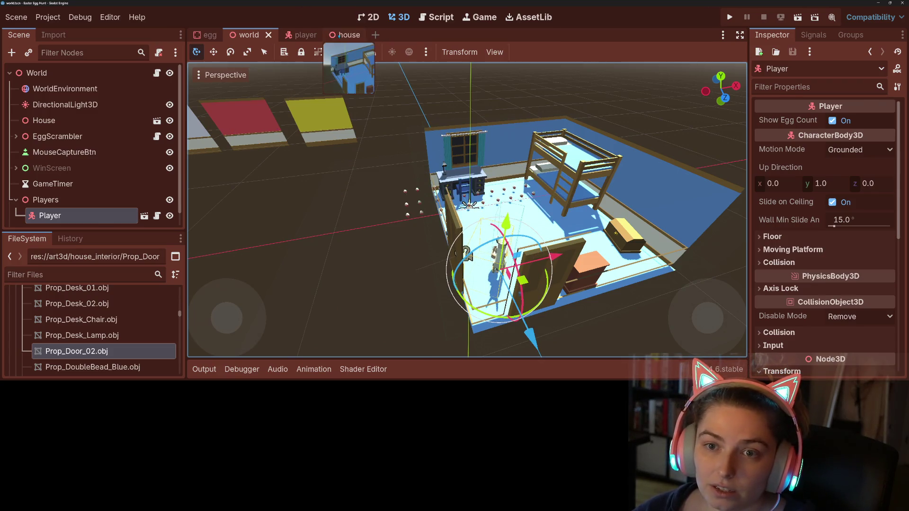
{"action": "left_click", "coordinate": [357, 35]}
{"action": "scroll", "coordinate": [71, 175], "scroll_direction": "down", "scroll_amount": 3}
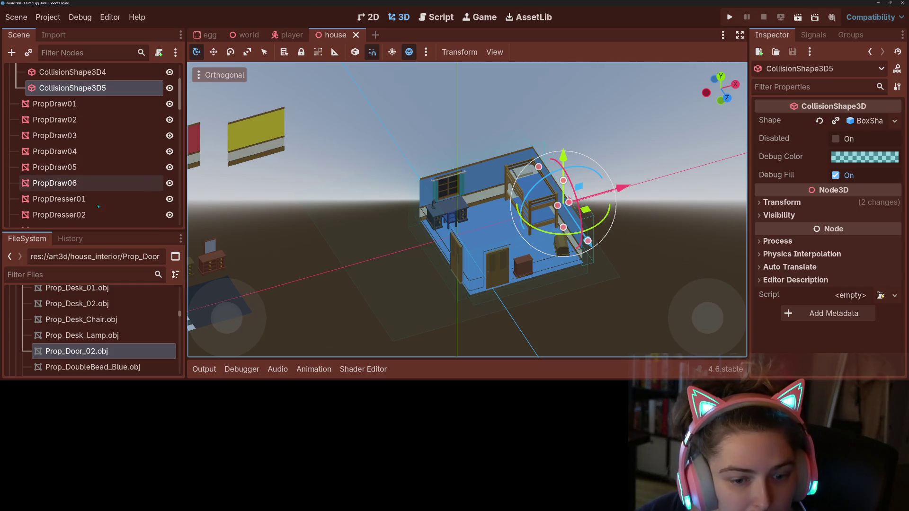
Drag Ceiling.obj from art3d/house_interior into the viewport, adding a Ceiling under ChildBedroom.
{"action": "scroll", "coordinate": [132, 361], "scroll_direction": "up", "scroll_amount": 10}
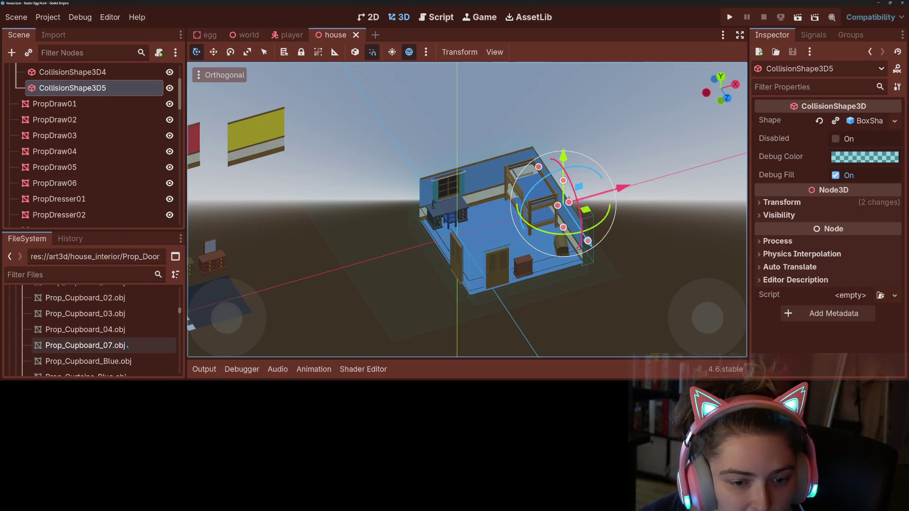
{"action": "scroll", "coordinate": [127, 344], "scroll_direction": "up", "scroll_amount": 8}
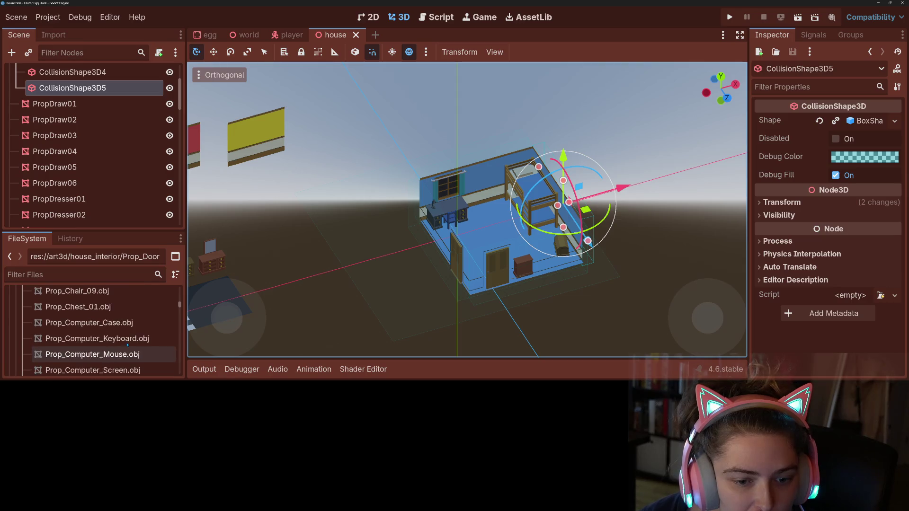
{"action": "scroll", "coordinate": [128, 344], "scroll_direction": "up", "scroll_amount": 5}
{"action": "scroll", "coordinate": [127, 344], "scroll_direction": "down", "scroll_amount": 3}
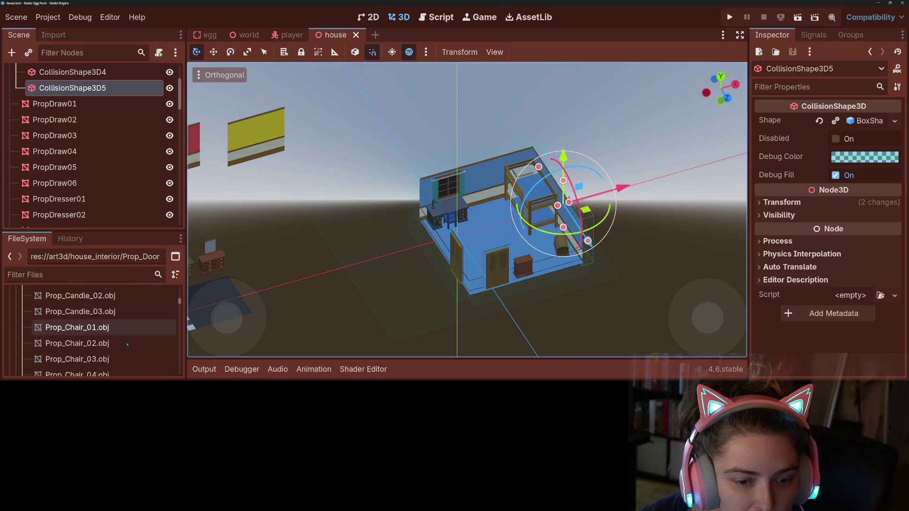
{"action": "scroll", "coordinate": [127, 344], "scroll_direction": "up", "scroll_amount": 3}
{"action": "scroll", "coordinate": [91, 321], "scroll_direction": "down", "scroll_amount": 5}
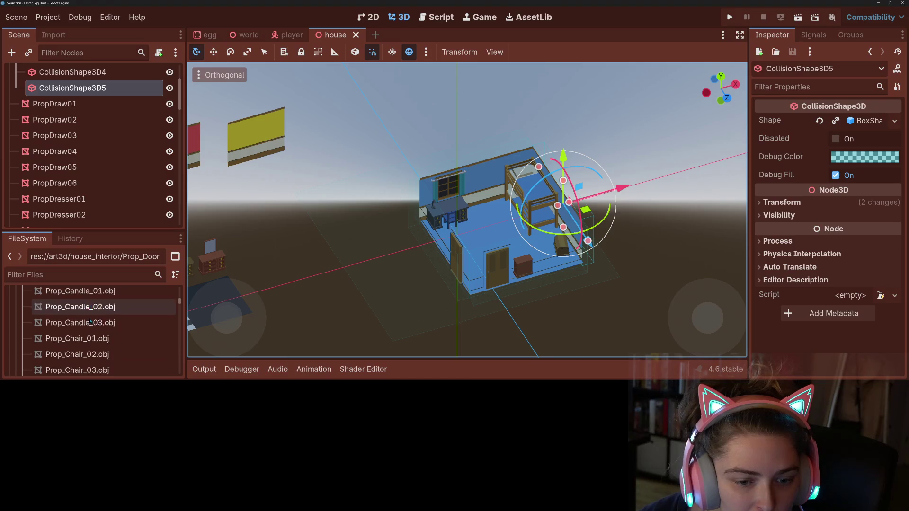
{"action": "scroll", "coordinate": [91, 321], "scroll_direction": "down", "scroll_amount": 3}
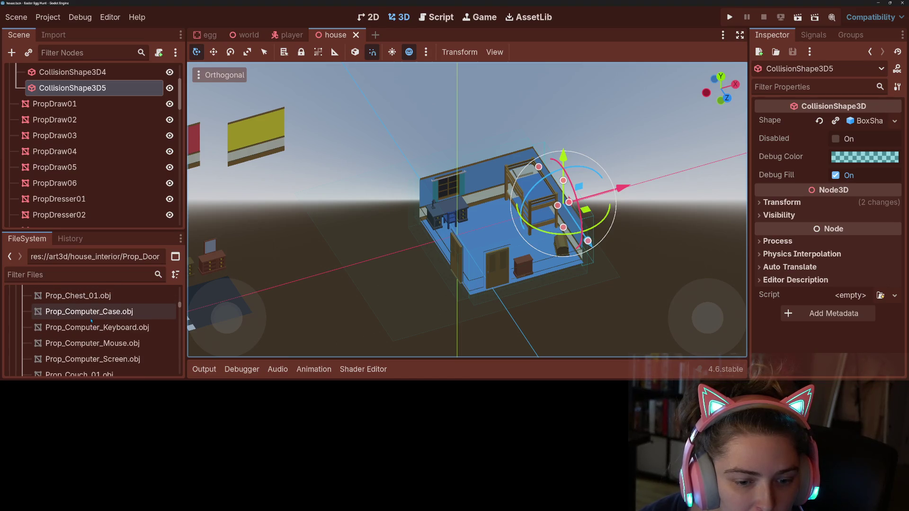
{"action": "scroll", "coordinate": [91, 321], "scroll_direction": "up", "scroll_amount": 5}
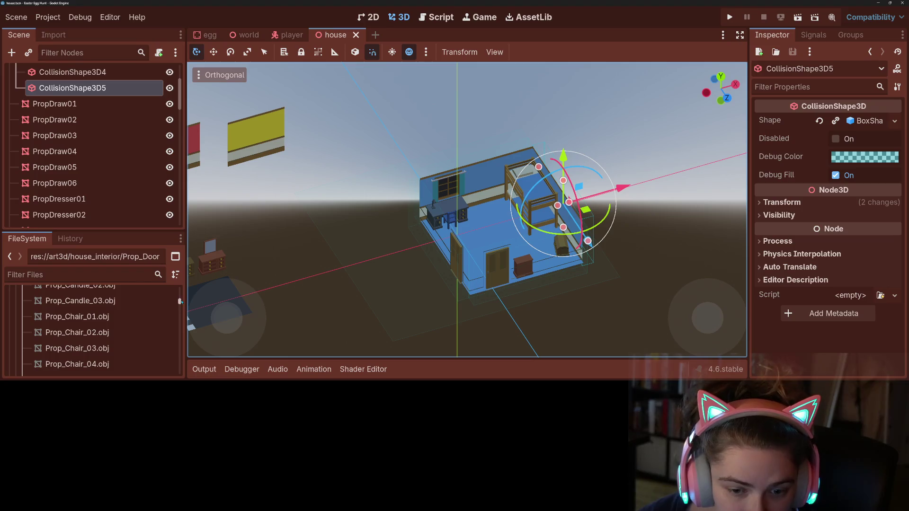
{"action": "left_click_drag", "start_coordinate": [181, 302], "coordinate": [181, 287]}
{"action": "scroll", "coordinate": [90, 341], "scroll_direction": "down", "scroll_amount": 3}
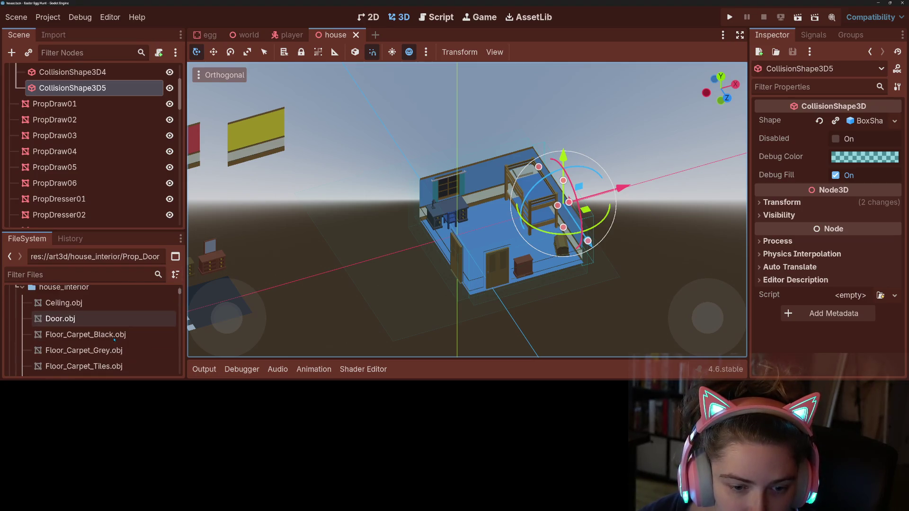
{"action": "mouse_move", "coordinate": [78, 303]}
{"action": "left_mouse_down"}
{"action": "mouse_move", "coordinate": [483, 245]}
{"action": "mouse_move", "coordinate": [445, 264]}
{"action": "left_mouse_up"}
Move the Ceiling into the ChildBedroom group, raise it 3 m and shift it 5.5 m along X.
{"action": "mouse_move", "coordinate": [71, 103]}
{"action": "left_mouse_down"}
{"action": "mouse_move", "coordinate": [71, 231]}
{"action": "mouse_move", "coordinate": [69, 87]}
{"action": "mouse_move", "coordinate": [67, 101]}
{"action": "left_mouse_up"}
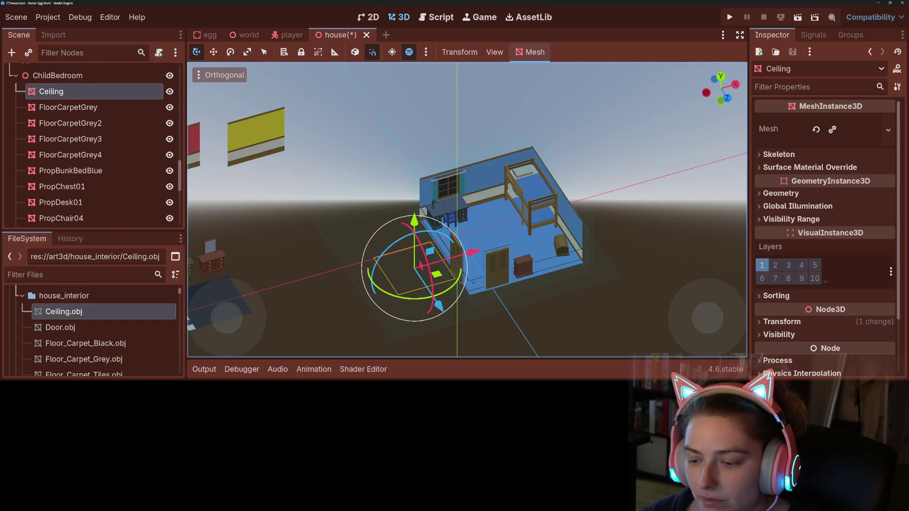
{"action": "key", "text": "KP_1"}
{"action": "left_click_drag", "start_coordinate": [396, 189], "coordinate": [397, 141]}
{"action": "left_click_drag", "start_coordinate": [474, 209], "coordinate": [536, 203]}
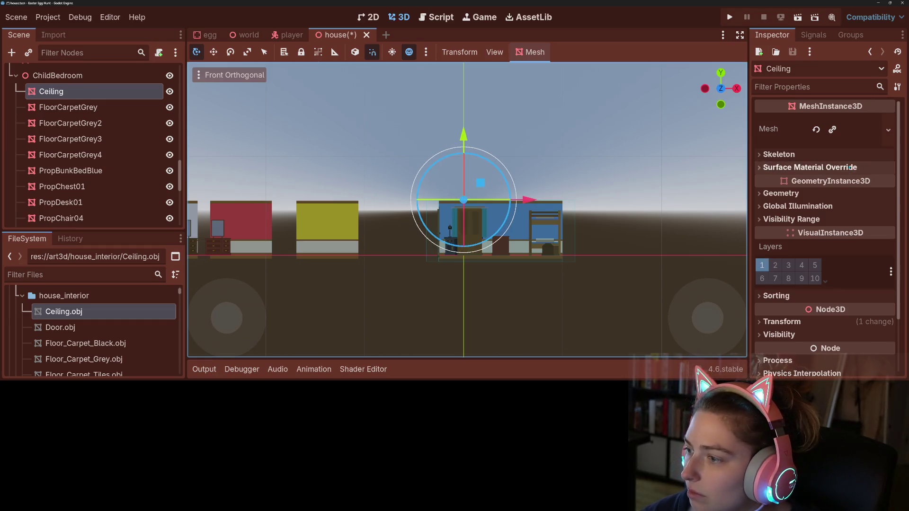
Apply the forest_animals material as the ceiling's surface material override.
{"action": "left_click", "coordinate": [810, 167]}
{"action": "left_click", "coordinate": [875, 182]}
{"action": "left_click", "coordinate": [413, 90]}
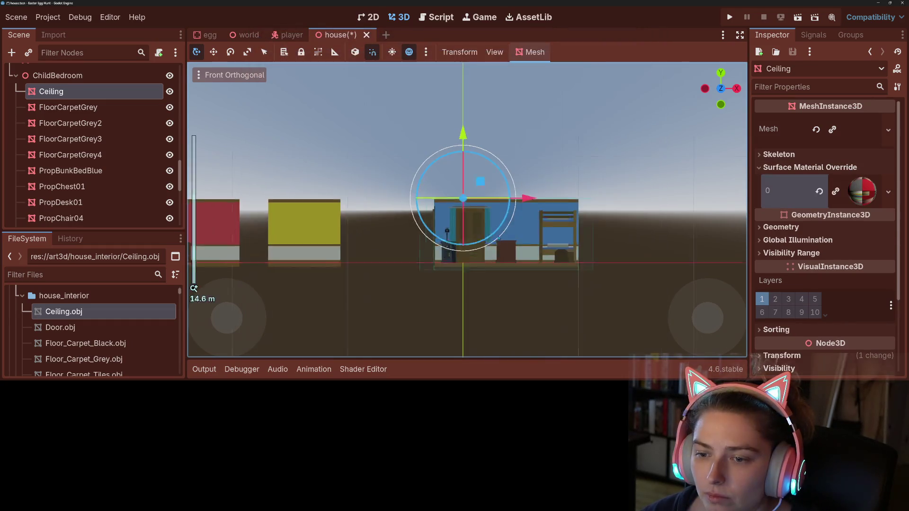
Slide the ceiling 4.5 m along Z and nudge it into place above the bunk bed.
{"action": "scroll", "coordinate": [491, 229], "scroll_direction": "up", "scroll_amount": 10}
{"action": "left_click_drag", "start_coordinate": [491, 229], "coordinate": [395, 213]}
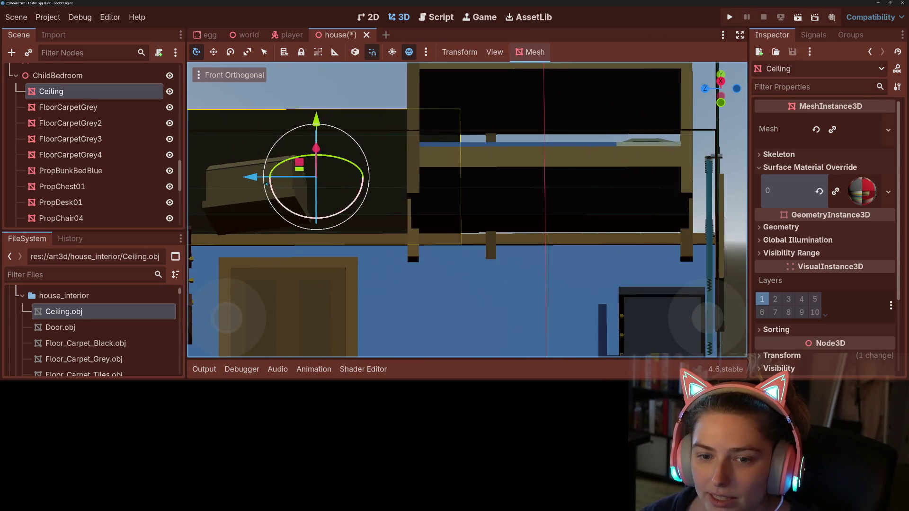
{"action": "left_click_drag", "start_coordinate": [259, 179], "coordinate": [507, 196]}
{"action": "key", "text": "KP_1"}
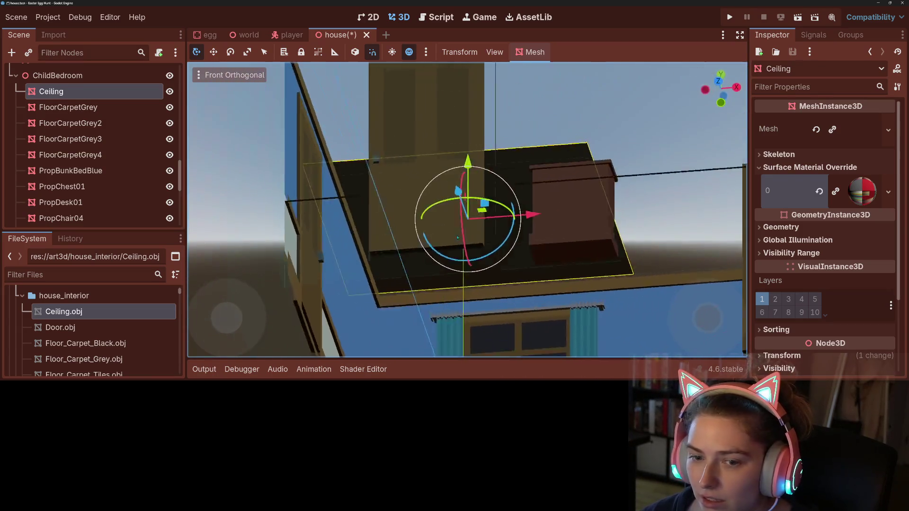
{"action": "mouse_move", "coordinate": [520, 188]}
{"action": "left_mouse_down"}
{"action": "mouse_move", "coordinate": [534, 188]}
{"action": "mouse_move", "coordinate": [406, 282]}
{"action": "mouse_move", "coordinate": [494, 257]}
{"action": "mouse_move", "coordinate": [521, 266]}
{"action": "left_mouse_up"}
{"action": "scroll", "coordinate": [406, 282], "scroll_direction": "up", "scroll_amount": 3}
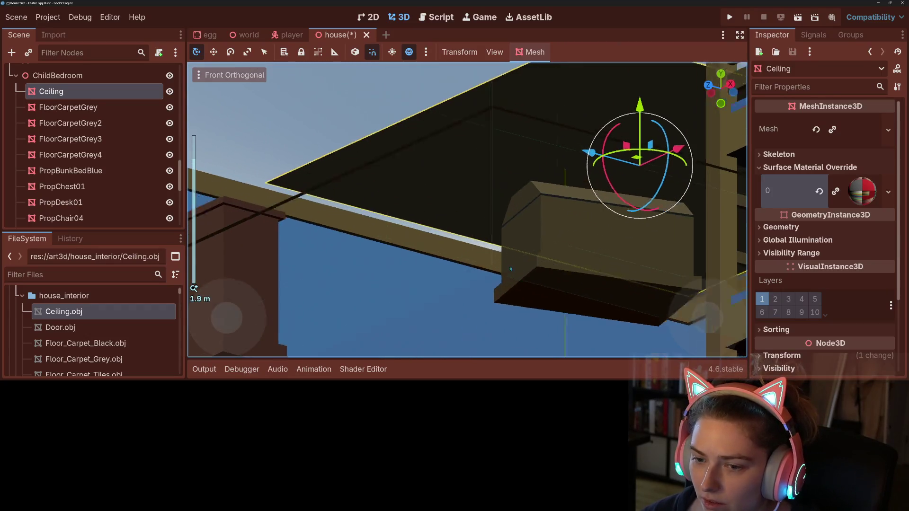
{"action": "scroll", "coordinate": [501, 259], "scroll_direction": "down", "scroll_amount": 5}
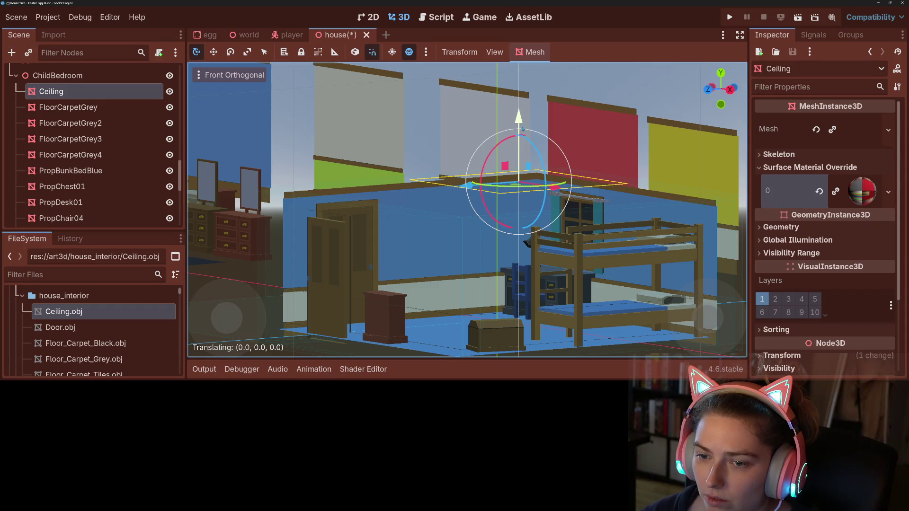
{"action": "left_click_drag", "start_coordinate": [523, 128], "coordinate": [522, 132]}
{"action": "left_click_drag", "start_coordinate": [553, 251], "coordinate": [568, 259]}
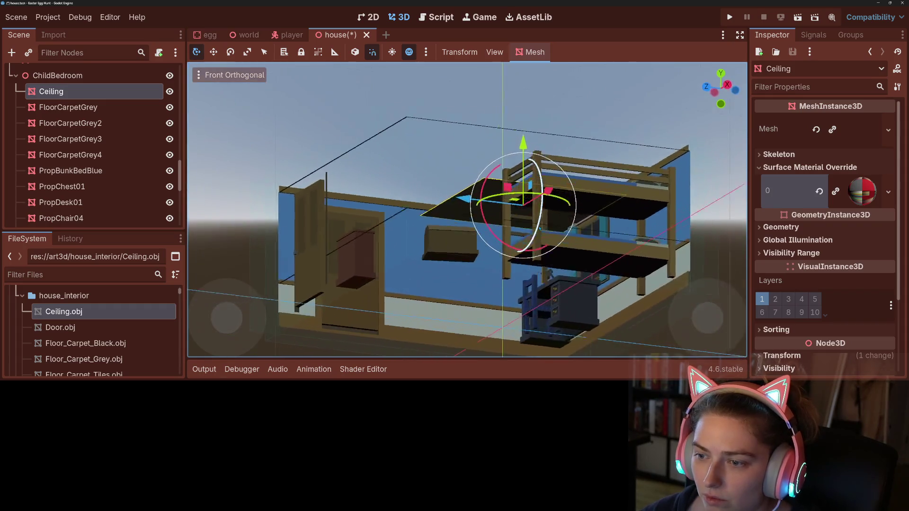
{"action": "scroll", "coordinate": [568, 258], "scroll_direction": "up", "scroll_amount": 6}
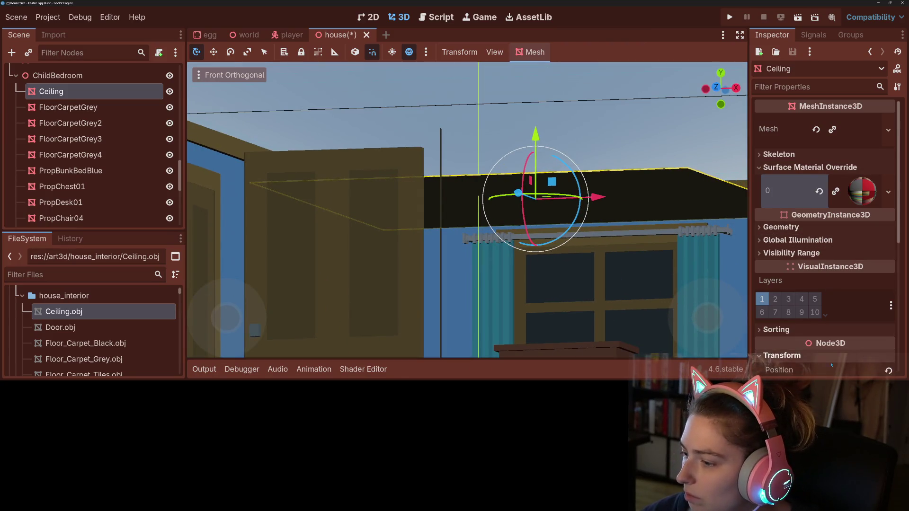
Try ceiling heights 4.5, 4.2, 4.25 and 4.3, then settle on Position y 4.4.
{"action": "left_click", "coordinate": [816, 358]}
{"action": "scroll", "coordinate": [821, 339], "scroll_direction": "down", "scroll_amount": 3}
{"action": "left_click", "coordinate": [836, 284]}
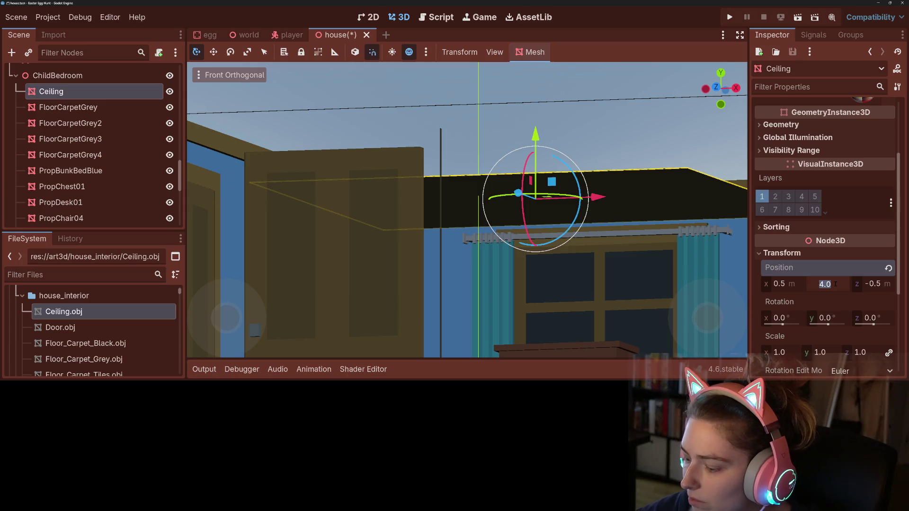
{"action": "key", "text": "Return"}
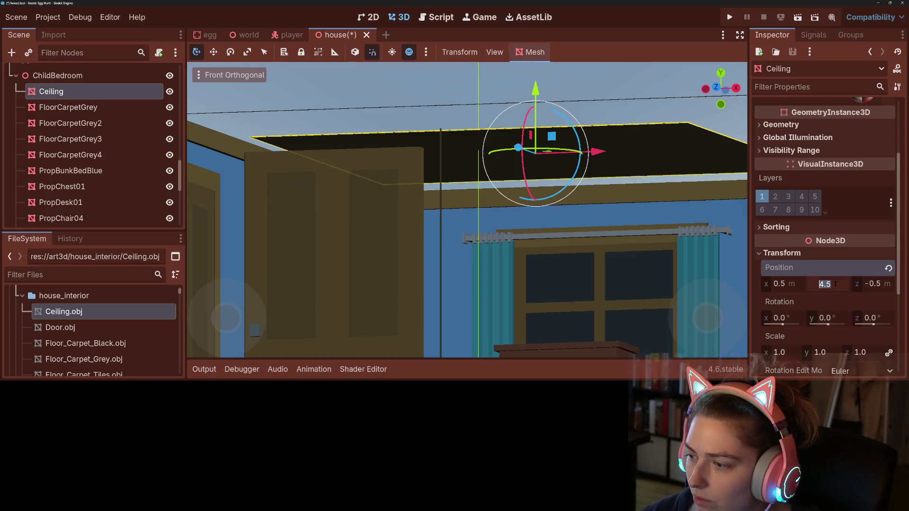
{"action": "key", "text": "Return"}
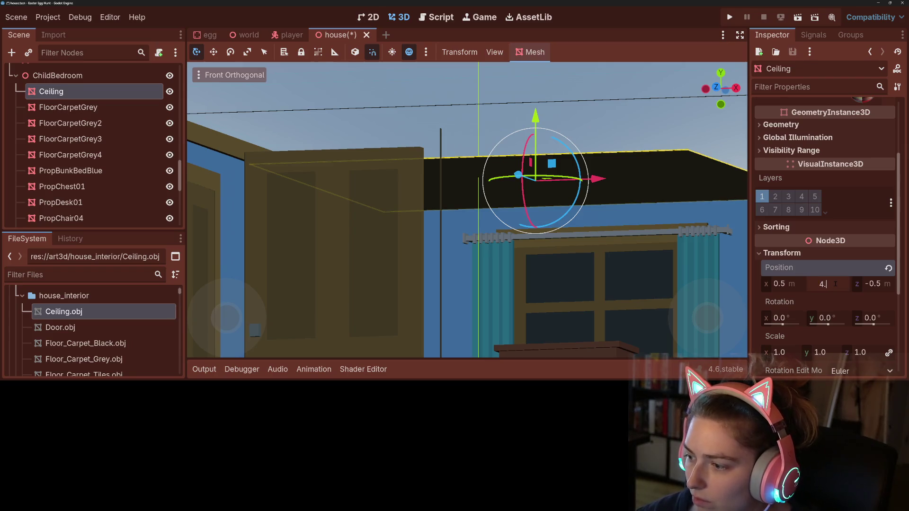
{"action": "type", "text": "25"}
{"action": "key", "text": "Return"}
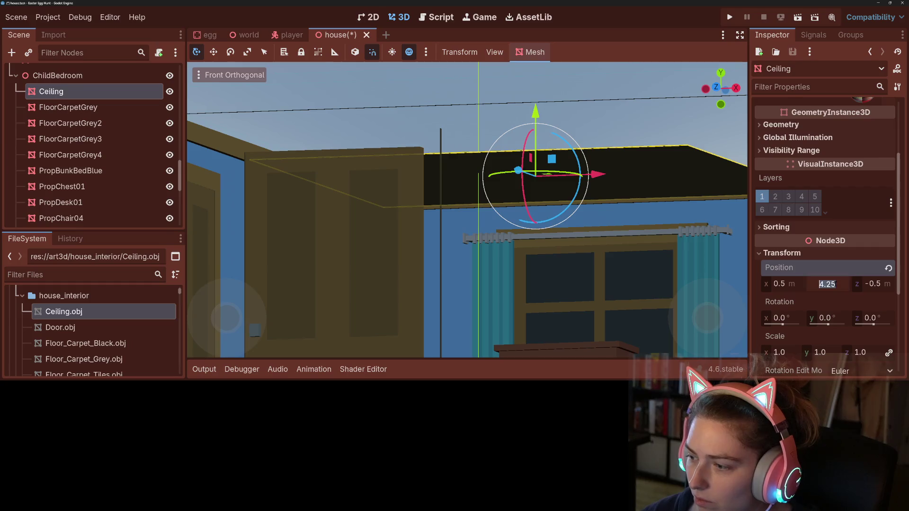
{"action": "type", "text": "3"}
{"action": "key", "text": "Return"}
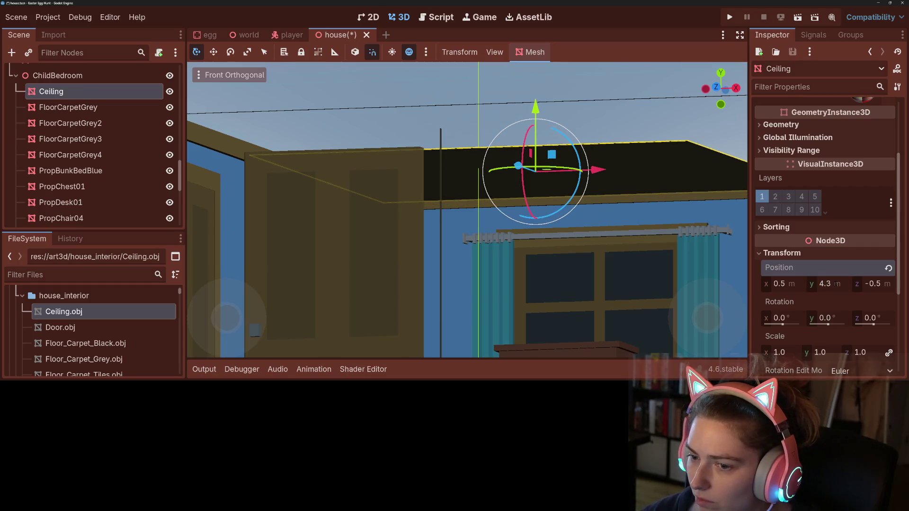
{"action": "scroll", "coordinate": [630, 278], "scroll_direction": "down", "scroll_amount": 5}
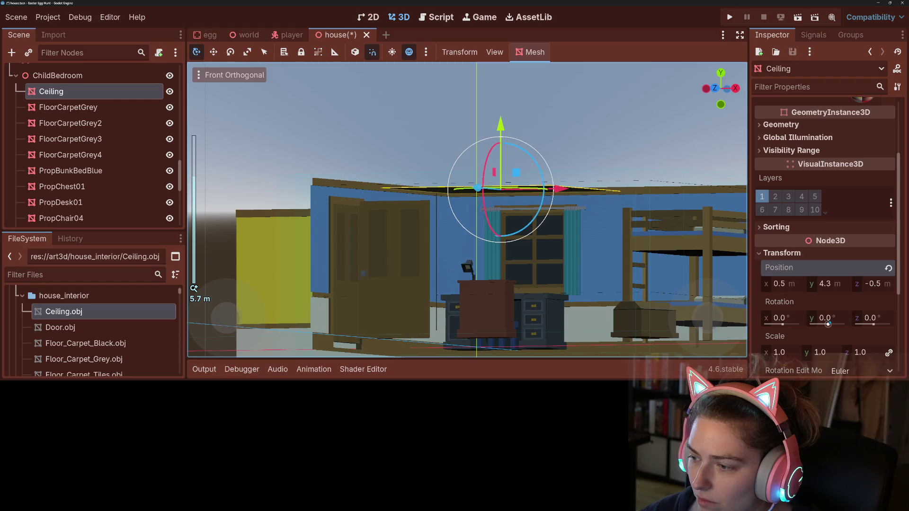
{"action": "left_click", "coordinate": [837, 282]}
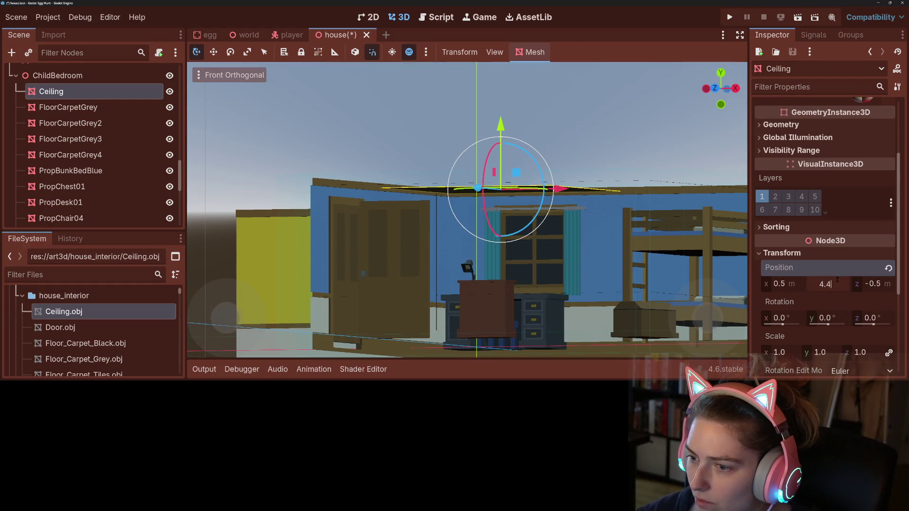
{"action": "key", "text": "Return"}
{"action": "scroll", "coordinate": [579, 231], "scroll_direction": "up", "scroll_amount": 4}
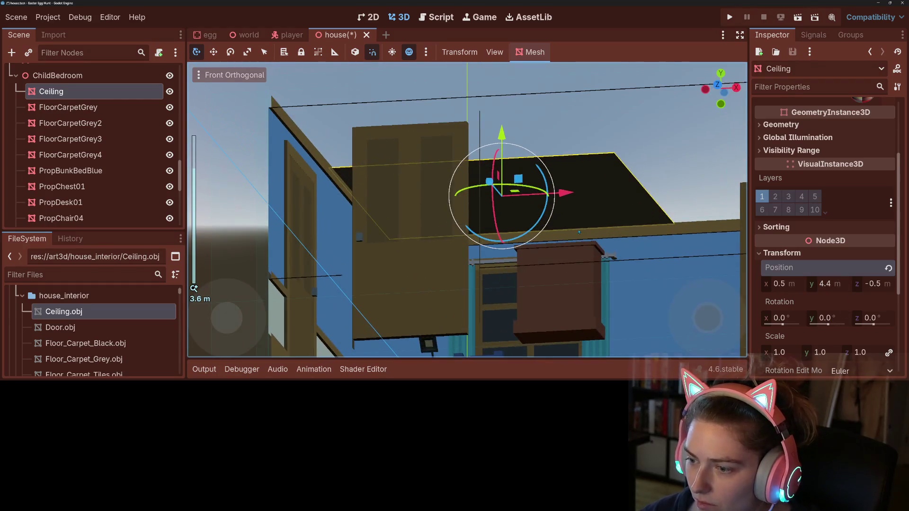
{"action": "scroll", "coordinate": [637, 258], "scroll_direction": "down", "scroll_amount": 10}
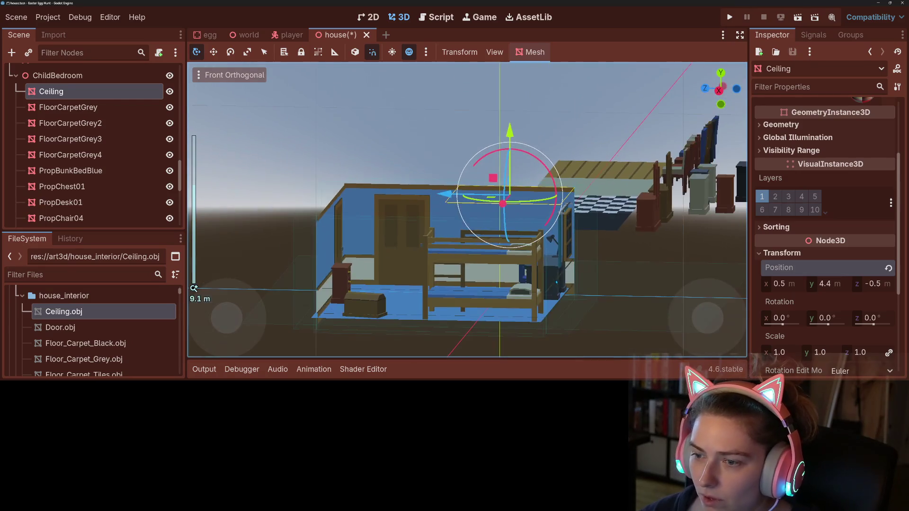
{"action": "left_click_drag", "start_coordinate": [542, 255], "coordinate": [543, 282]}
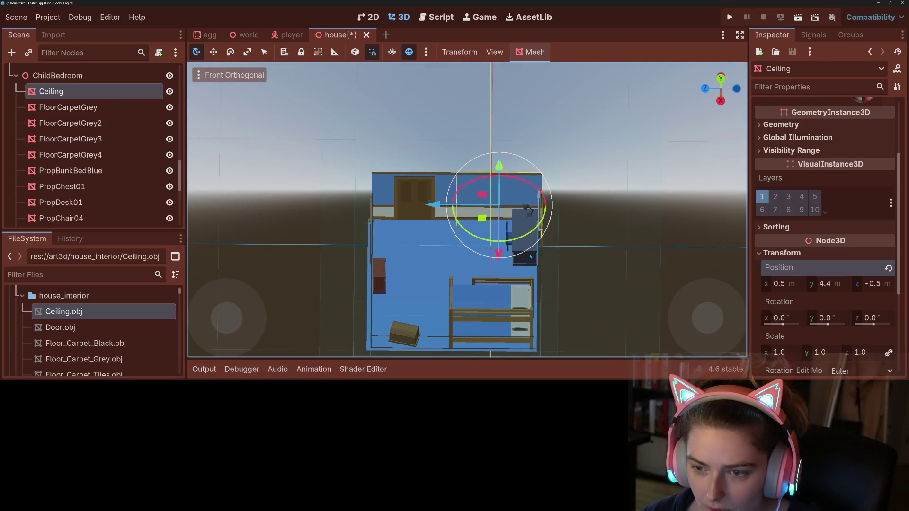
{"action": "key", "text": "KP_7"}
Duplicate the ceiling 5 units along X, then duplicate both pieces 5 units along Z.
{"action": "key", "text": "ctrl+d"}
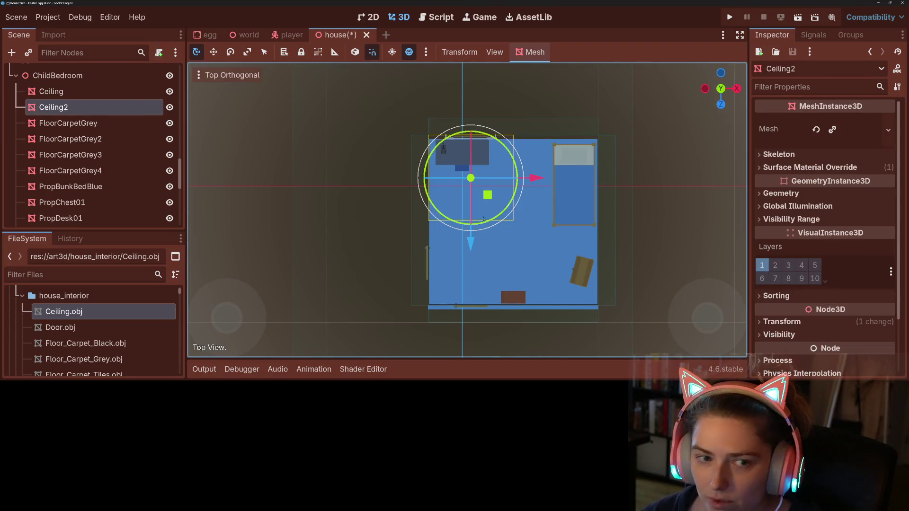
{"action": "left_click_drag", "start_coordinate": [523, 178], "coordinate": [620, 178]}
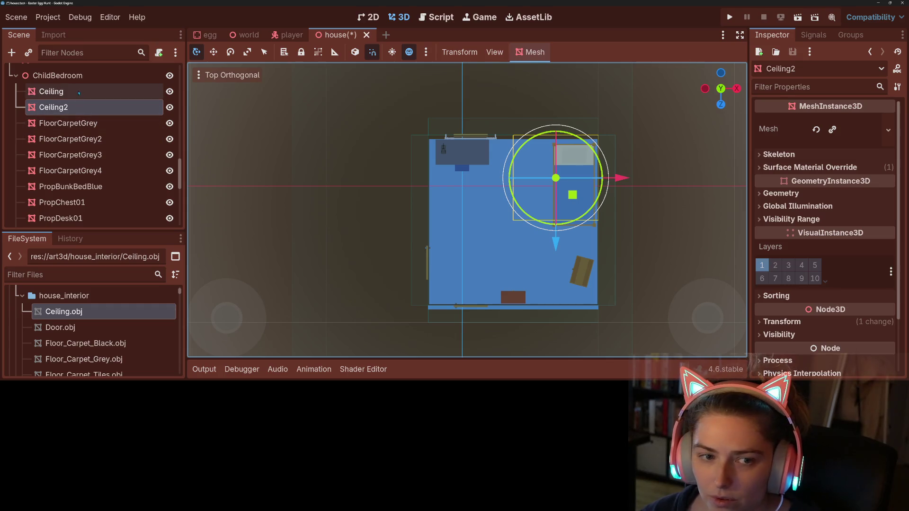
{"action": "left_click", "coordinate": [484, 172], "text": "shift"}
{"action": "key", "text": "ctrl+d"}
{"action": "left_click_drag", "start_coordinate": [520, 251], "coordinate": [510, 334]}
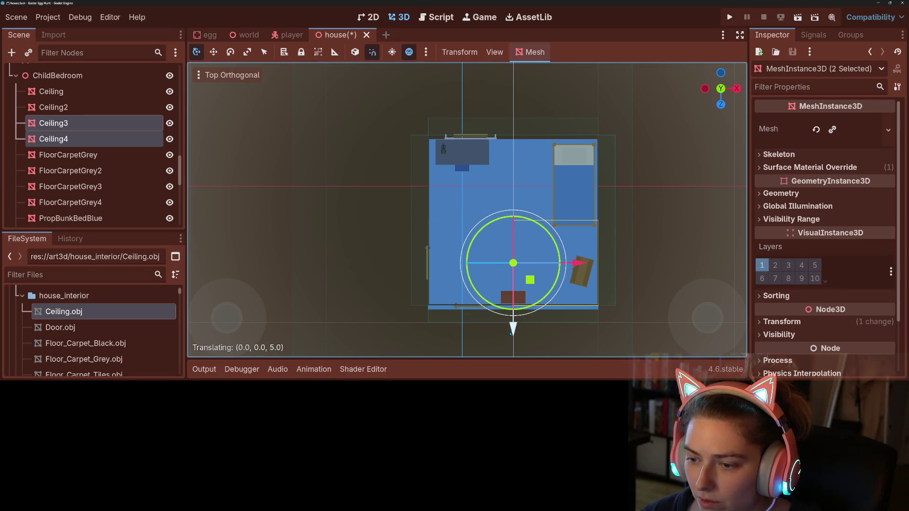
Save the house scene and switch to the world scene.
{"action": "mouse_move", "coordinate": [588, 333]}
{"action": "left_mouse_down"}
{"action": "mouse_move", "coordinate": [576, 199]}
{"action": "mouse_move", "coordinate": [493, 251]}
{"action": "mouse_move", "coordinate": [497, 262]}
{"action": "mouse_move", "coordinate": [552, 276]}
{"action": "left_mouse_up"}
{"action": "scroll", "coordinate": [478, 257], "scroll_direction": "up", "scroll_amount": 5}
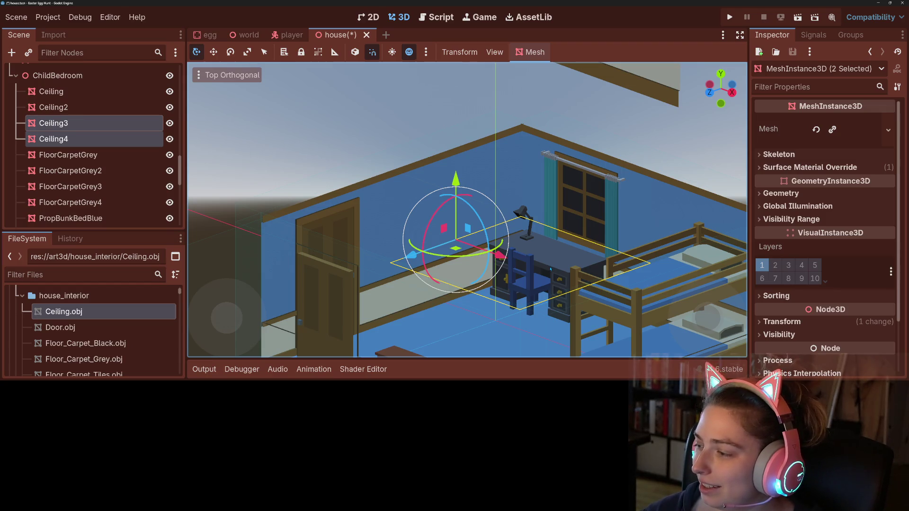
{"action": "scroll", "coordinate": [535, 256], "scroll_direction": "down", "scroll_amount": 4}
{"action": "key", "text": "ctrl+s"}
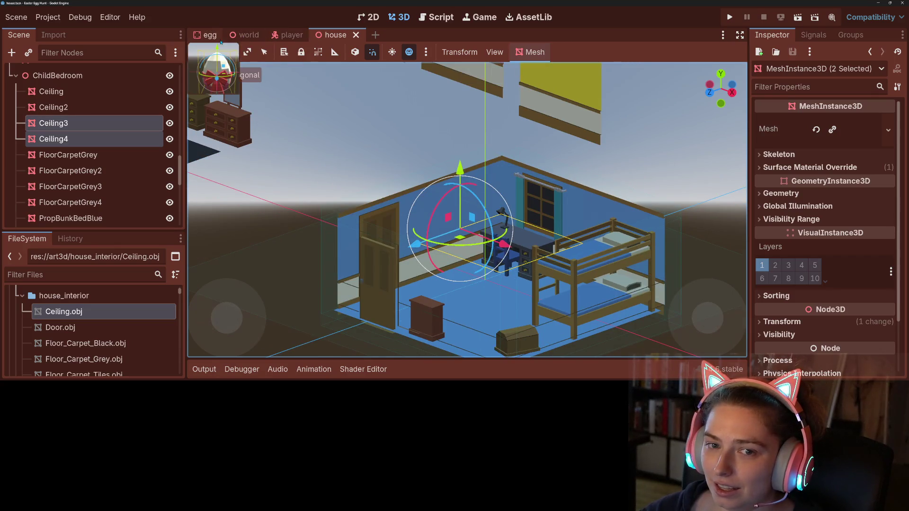
{"action": "left_click", "coordinate": [246, 35]}
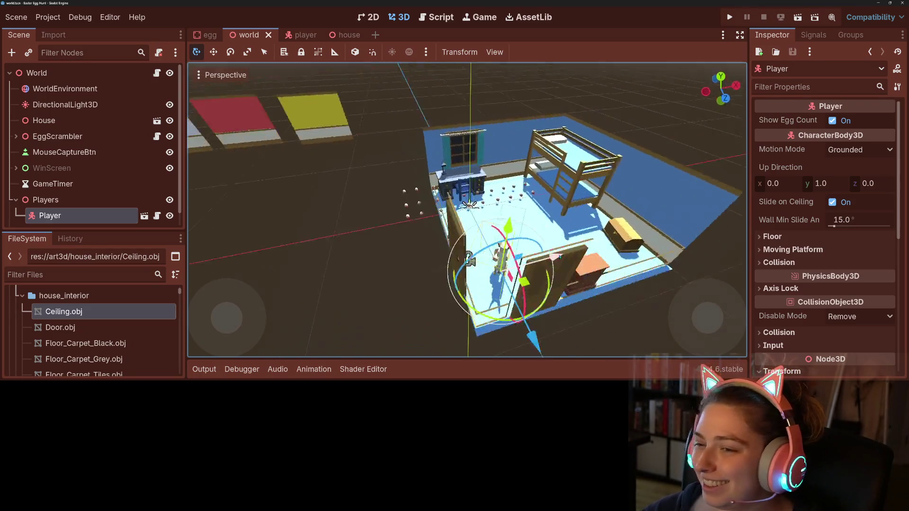
Expand EggScrambler and select all 25 eggs, Egg through Egg25.
{"action": "scroll", "coordinate": [479, 231], "scroll_direction": "up", "scroll_amount": 5}
{"action": "left_click_drag", "start_coordinate": [480, 231], "coordinate": [496, 261]}
{"action": "scroll", "coordinate": [496, 262], "scroll_direction": "down", "scroll_amount": 5}
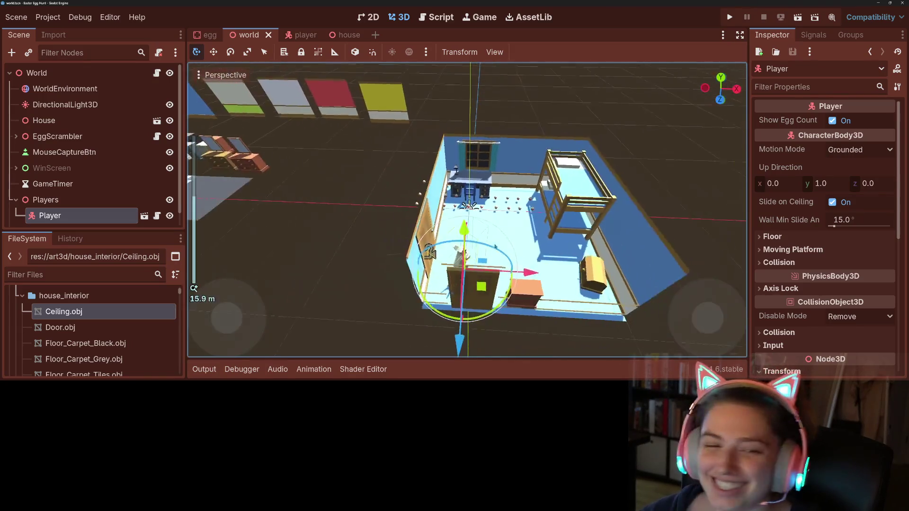
{"action": "scroll", "coordinate": [76, 169], "scroll_direction": "down", "scroll_amount": 1}
{"action": "scroll", "coordinate": [76, 169], "scroll_direction": "up", "scroll_amount": 1}
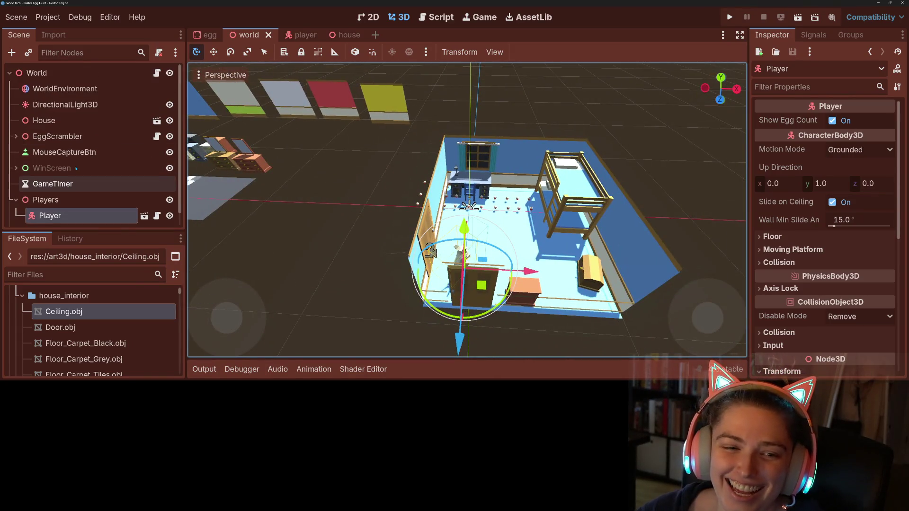
{"action": "left_click", "coordinate": [16, 138]}
{"action": "left_click", "coordinate": [47, 154]}
{"action": "scroll", "coordinate": [72, 183], "scroll_direction": "down", "scroll_amount": 5}
{"action": "scroll", "coordinate": [72, 183], "scroll_direction": "down", "scroll_amount": 10}
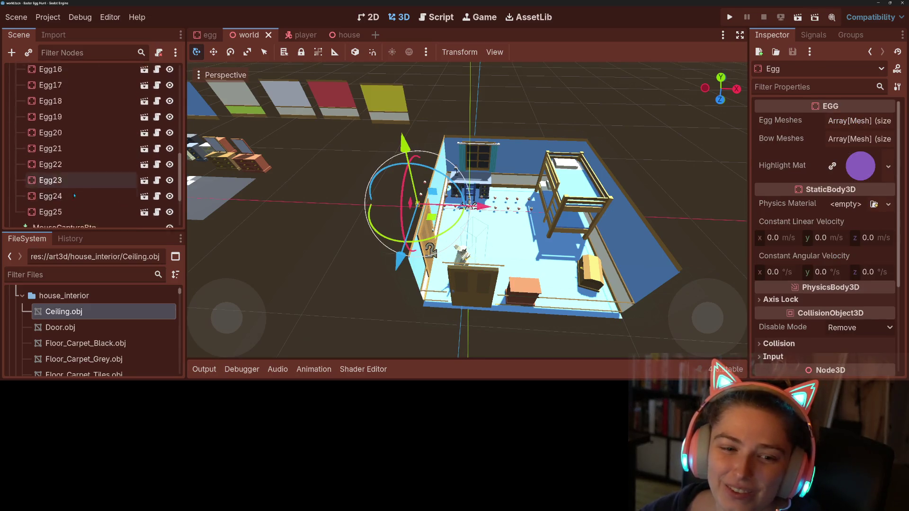
{"action": "scroll", "coordinate": [76, 185], "scroll_direction": "up", "scroll_amount": 2}
{"action": "left_click", "coordinate": [77, 186], "text": "shift"}
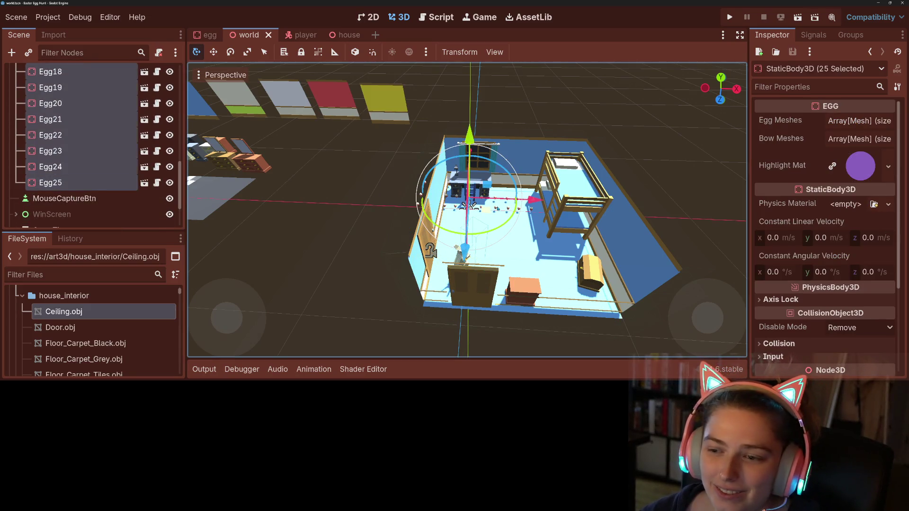
Drag the 25 eggs together to just outside the house.
{"action": "left_click_drag", "start_coordinate": [484, 214], "coordinate": [382, 195]}
{"action": "left_click", "coordinate": [366, 180]}
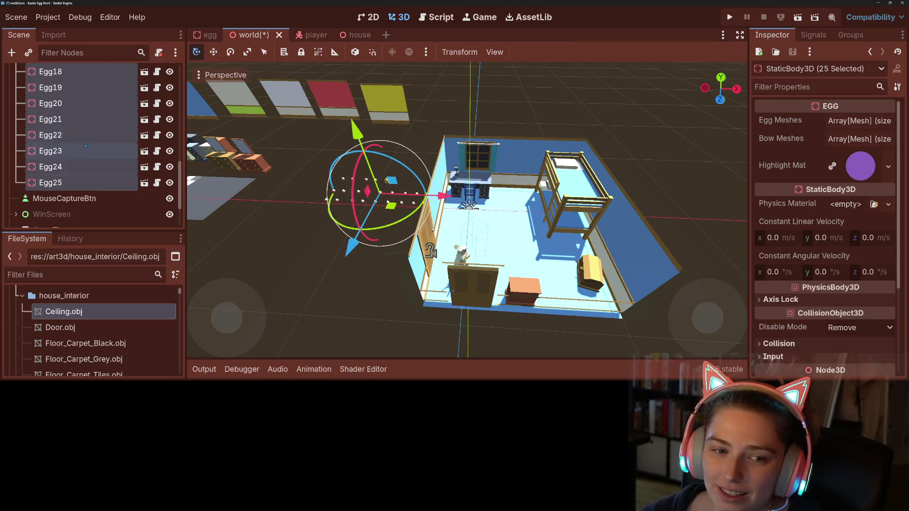
{"action": "scroll", "coordinate": [86, 173], "scroll_direction": "up", "scroll_amount": 3}
{"action": "scroll", "coordinate": [85, 173], "scroll_direction": "up", "scroll_amount": 5}
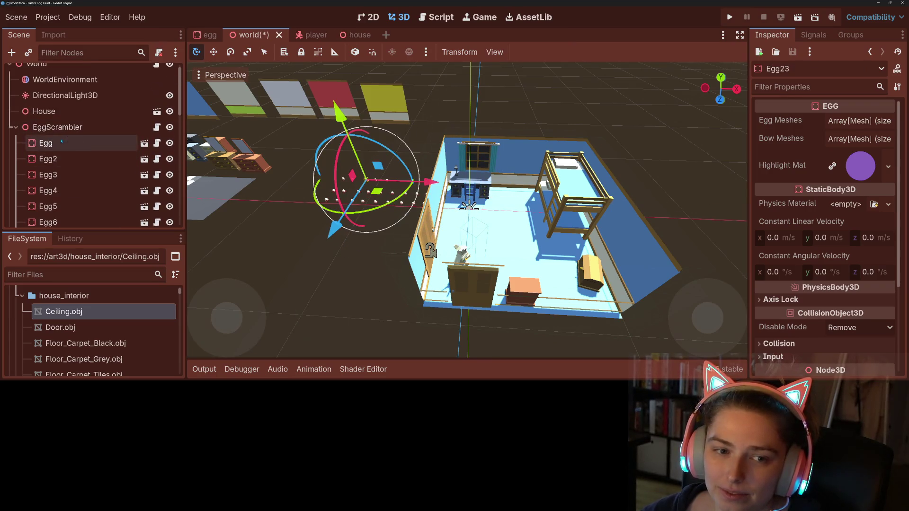
{"action": "left_click", "coordinate": [81, 143]}
Move the first Egg into the house and lower it toward the nightstand.
{"action": "mouse_move", "coordinate": [385, 202]}
{"action": "left_mouse_down"}
{"action": "mouse_move", "coordinate": [303, 199]}
{"action": "mouse_move", "coordinate": [554, 211]}
{"action": "left_mouse_up"}
{"action": "scroll", "coordinate": [428, 240], "scroll_direction": "up", "scroll_amount": 5}
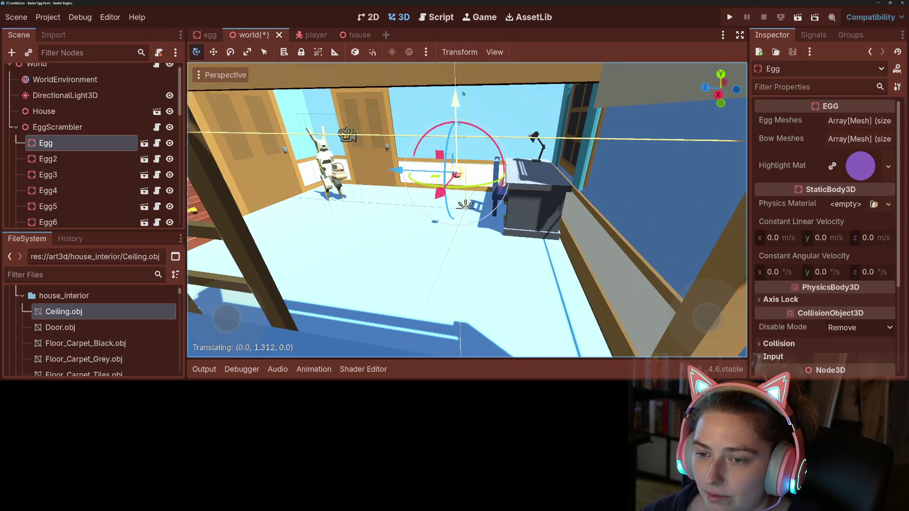
{"action": "key", "text": "KP_1"}
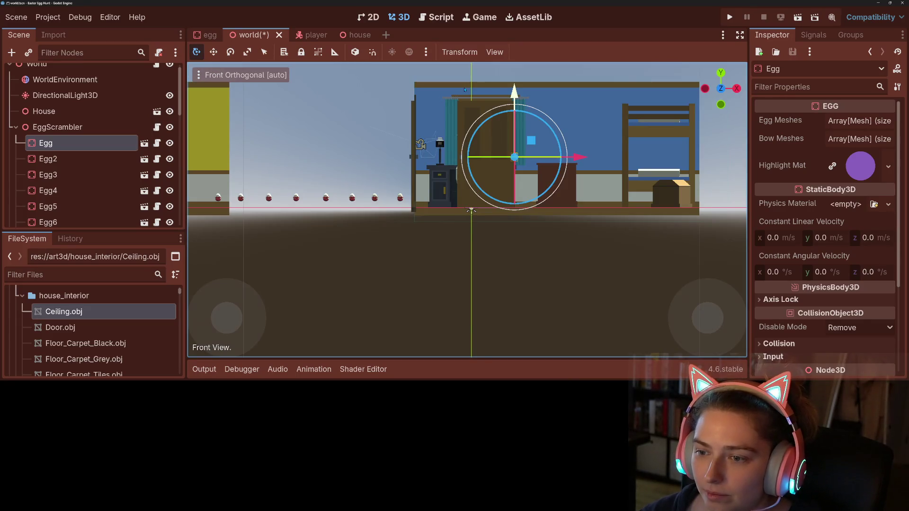
{"action": "scroll", "coordinate": [471, 210], "scroll_direction": "up", "scroll_amount": 3}
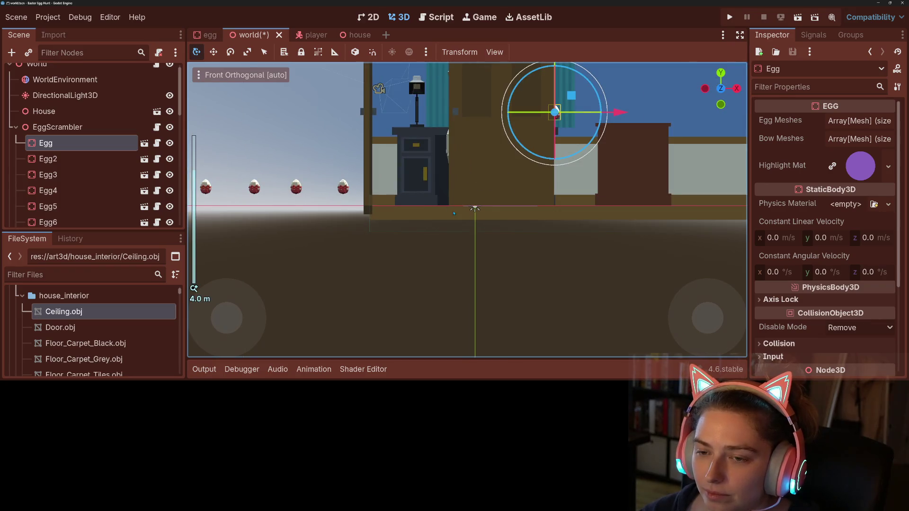
{"action": "scroll", "coordinate": [468, 210], "scroll_direction": "down", "scroll_amount": 3}
{"action": "scroll", "coordinate": [467, 210], "scroll_direction": "up", "scroll_amount": 5}
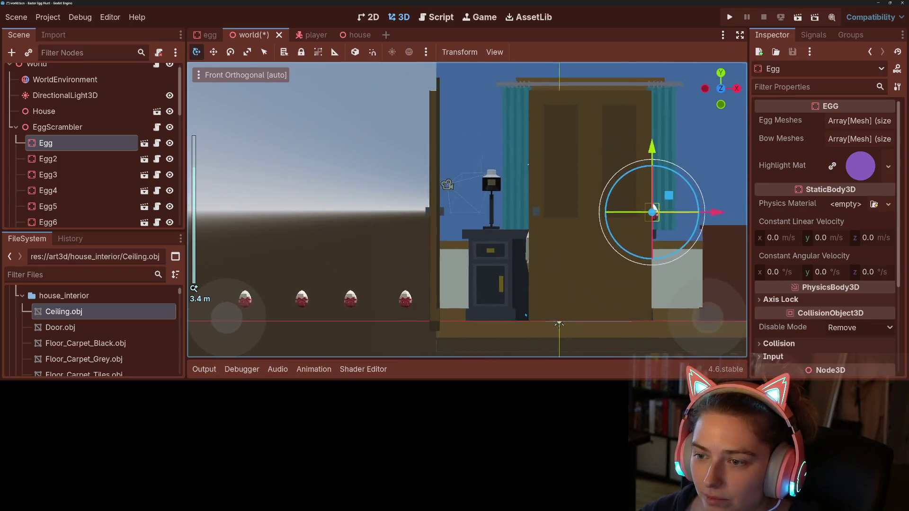
{"action": "left_click_drag", "start_coordinate": [746, 245], "coordinate": [583, 245]}
{"action": "mouse_move", "coordinate": [515, 169]}
{"action": "left_mouse_down"}
{"action": "mouse_move", "coordinate": [516, 177]}
{"action": "mouse_move", "coordinate": [381, 229]}
{"action": "left_mouse_up"}
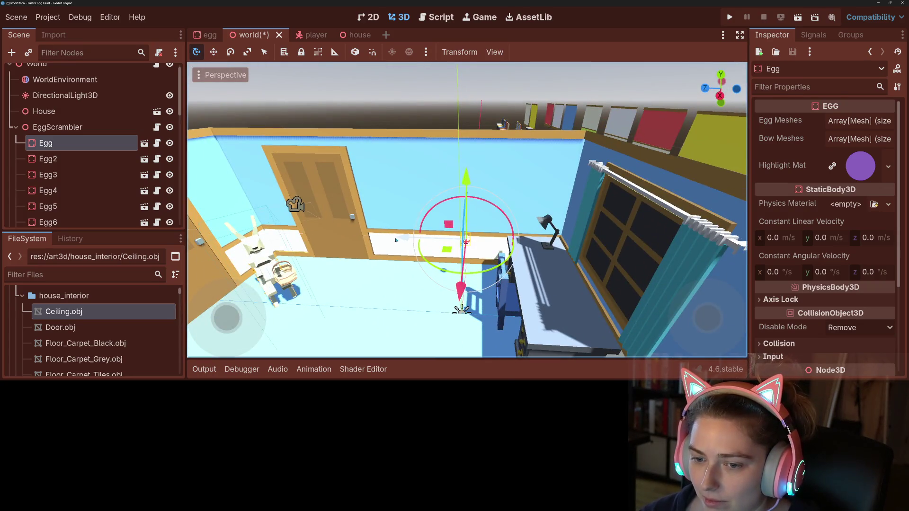
Place the first Egg on the desk by the window.
{"action": "key", "text": "g"}
{"action": "key", "text": "z"}
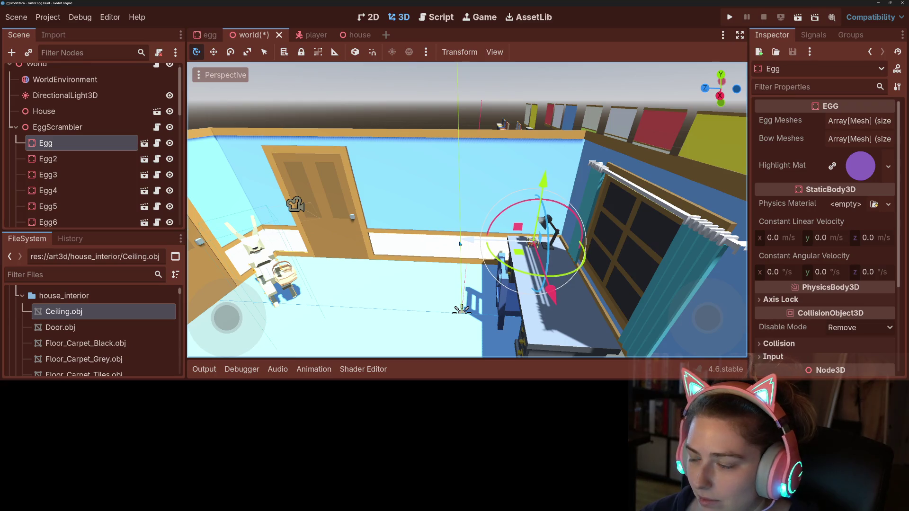
{"action": "mouse_move", "coordinate": [390, 263]}
{"action": "left_mouse_down"}
{"action": "mouse_move", "coordinate": [510, 264]}
{"action": "mouse_move", "coordinate": [481, 296]}
{"action": "left_mouse_up"}
{"action": "scroll", "coordinate": [492, 269], "scroll_direction": "down", "scroll_amount": 3}
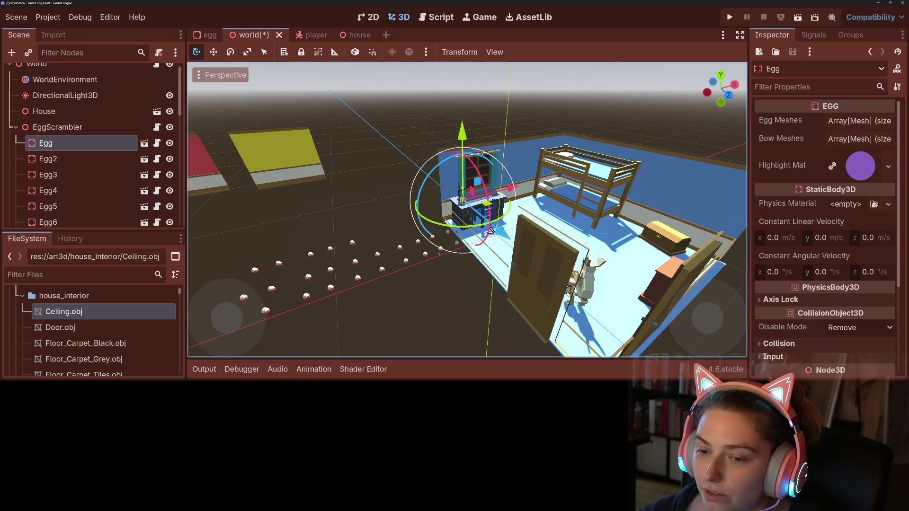
{"action": "left_click", "coordinate": [353, 243]}
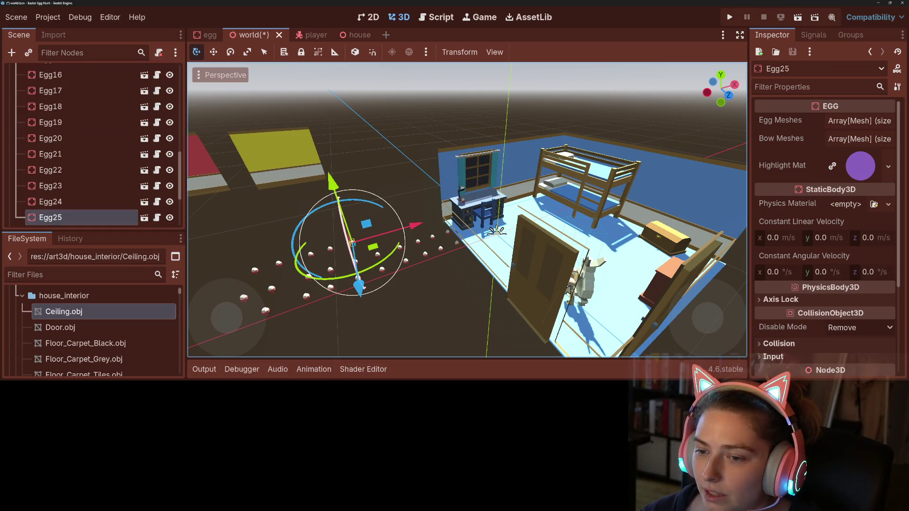
Place Egg25 on the bunk bed mattress.
{"action": "mouse_move", "coordinate": [353, 243]}
{"action": "left_mouse_down"}
{"action": "mouse_move", "coordinate": [473, 204]}
{"action": "mouse_move", "coordinate": [450, 237]}
{"action": "mouse_move", "coordinate": [554, 228]}
{"action": "mouse_move", "coordinate": [574, 208]}
{"action": "mouse_move", "coordinate": [567, 203]}
{"action": "mouse_move", "coordinate": [573, 210]}
{"action": "left_mouse_up"}
{"action": "key", "text": "KP_1"}
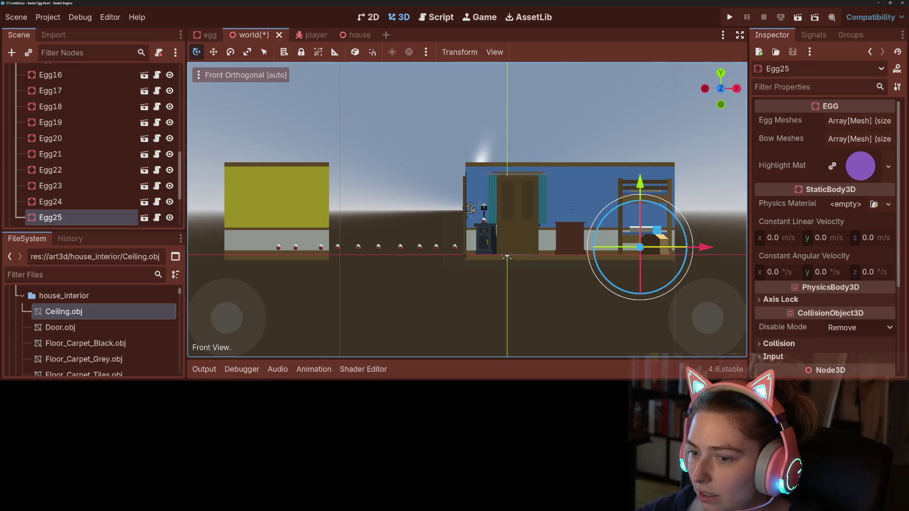
{"action": "left_click_drag", "start_coordinate": [641, 182], "coordinate": [640, 167]}
{"action": "scroll", "coordinate": [560, 252], "scroll_direction": "up", "scroll_amount": 10}
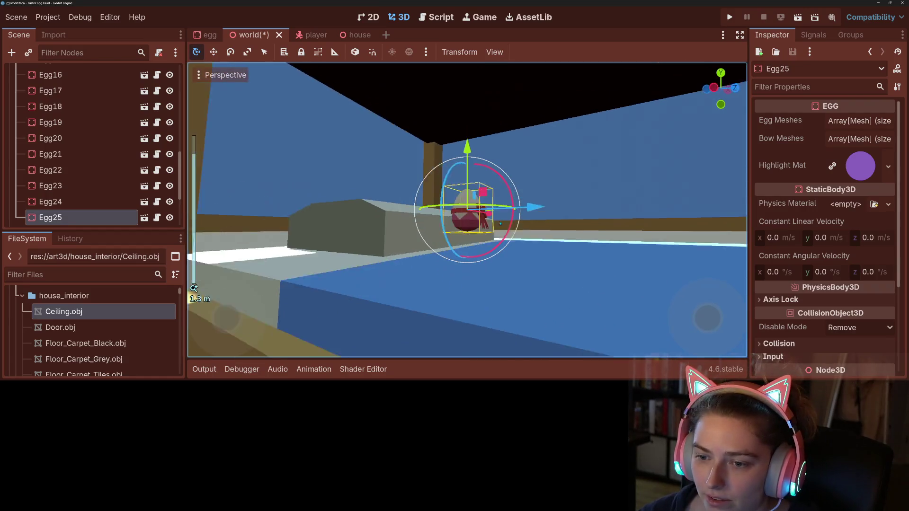
{"action": "left_click_drag", "start_coordinate": [467, 156], "coordinate": [468, 164]}
{"action": "mouse_move", "coordinate": [455, 231]}
{"action": "left_mouse_down"}
{"action": "mouse_move", "coordinate": [452, 245]}
{"action": "mouse_move", "coordinate": [428, 236]}
{"action": "left_mouse_up"}
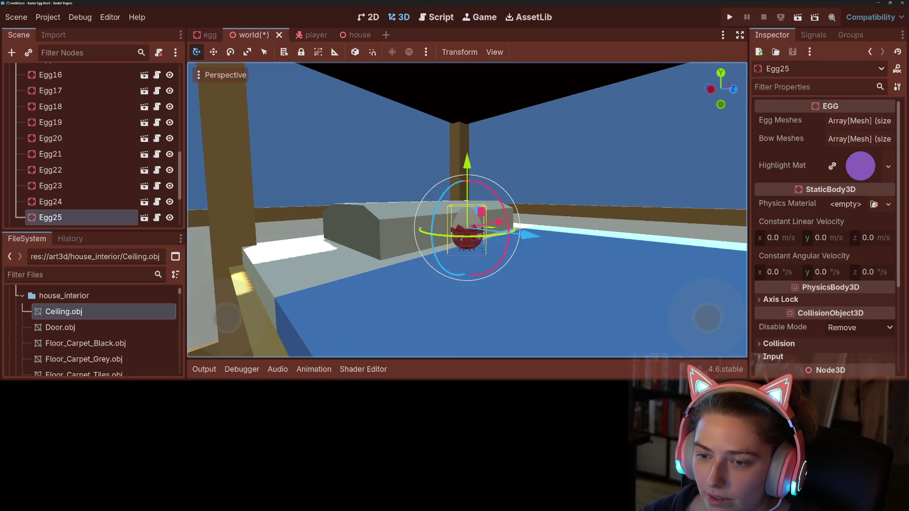
{"action": "scroll", "coordinate": [426, 251], "scroll_direction": "down", "scroll_amount": 10}
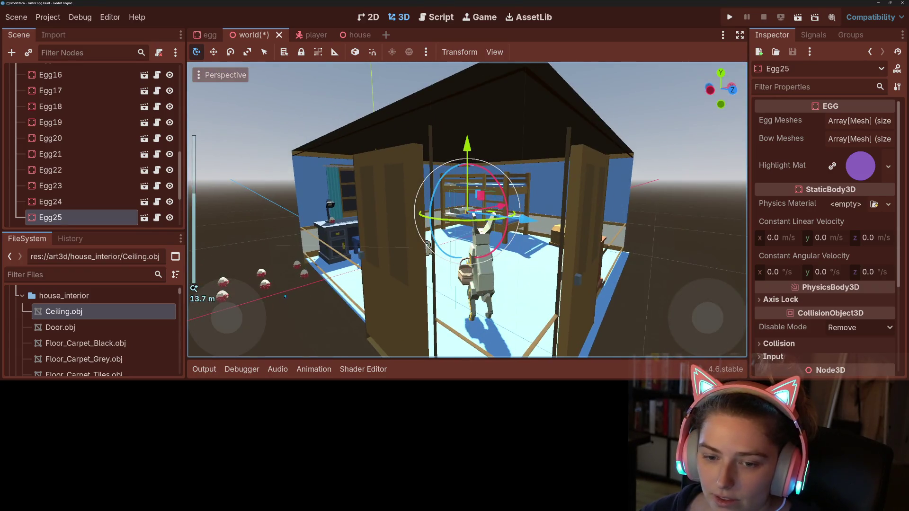
Move Egg10 to the floor on the room's right side and rotate it.
{"action": "left_click", "coordinate": [303, 274]}
{"action": "key", "text": "g"}
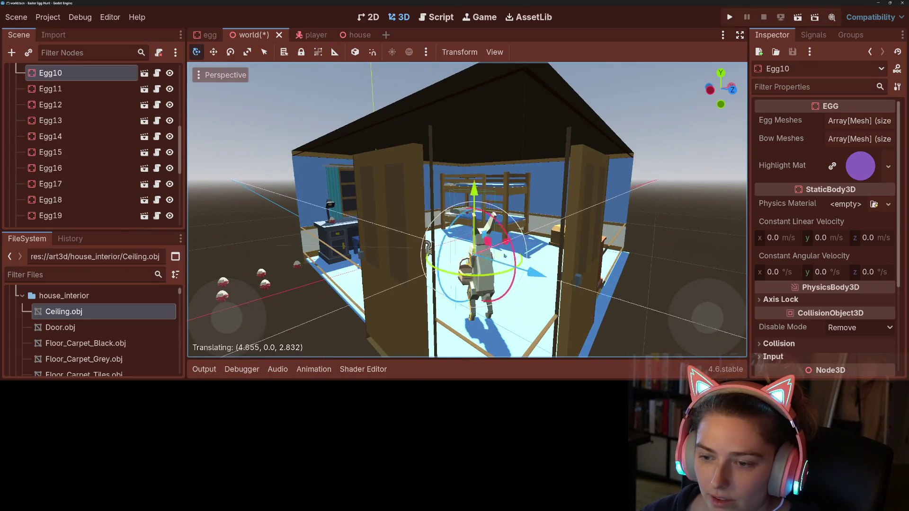
{"action": "left_click", "coordinate": [367, 221]}
{"action": "key", "text": "f"}
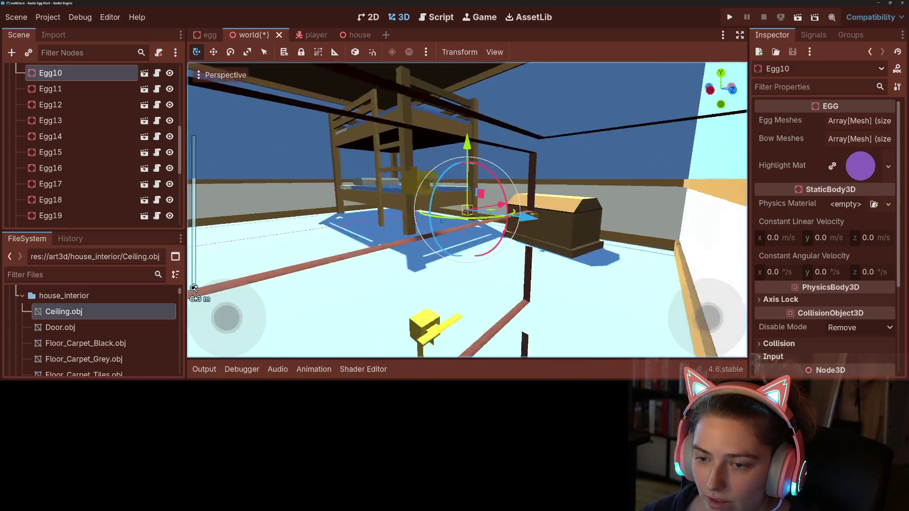
{"action": "left_click_drag", "start_coordinate": [471, 148], "coordinate": [471, 189]}
{"action": "left_click_drag", "start_coordinate": [491, 262], "coordinate": [476, 266]}
{"action": "scroll", "coordinate": [591, 272], "scroll_direction": "down", "scroll_amount": 1}
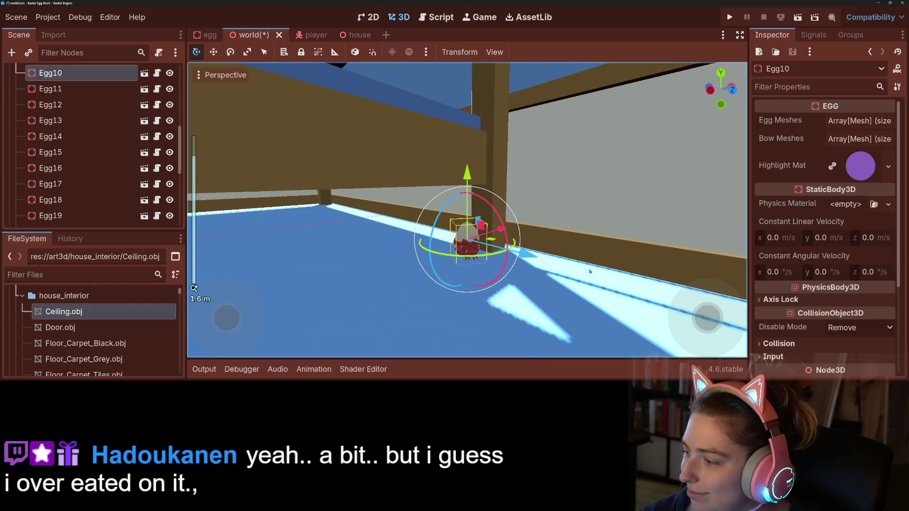
{"action": "scroll", "coordinate": [591, 272], "scroll_direction": "down", "scroll_amount": 7}
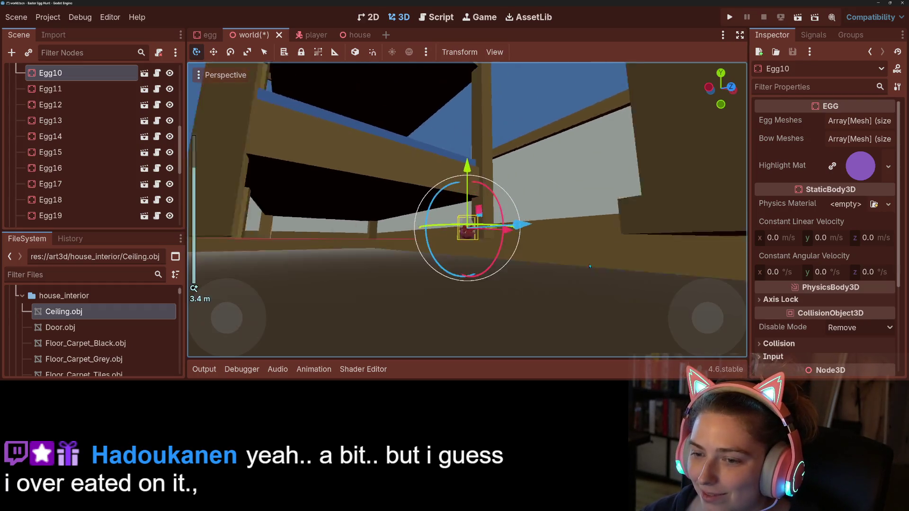
{"action": "scroll", "coordinate": [533, 254], "scroll_direction": "down", "scroll_amount": 5}
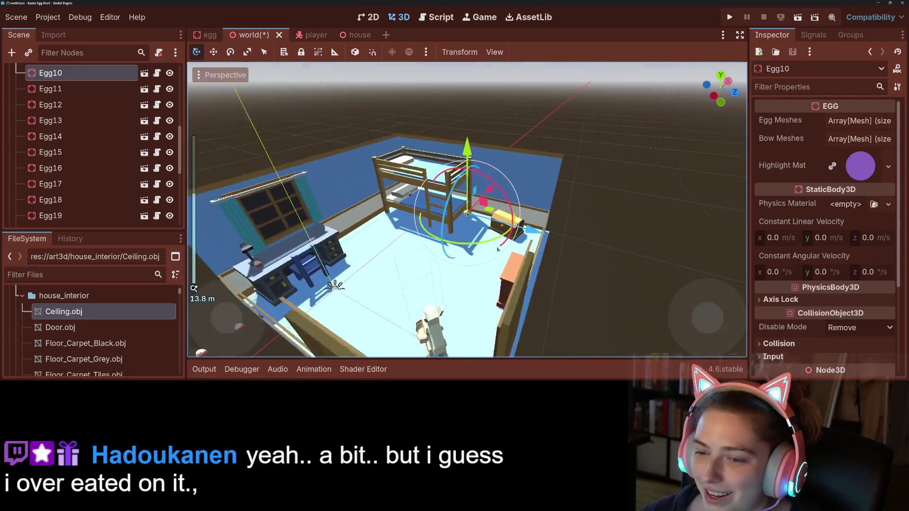
{"action": "scroll", "coordinate": [519, 270], "scroll_direction": "down", "scroll_amount": 2}
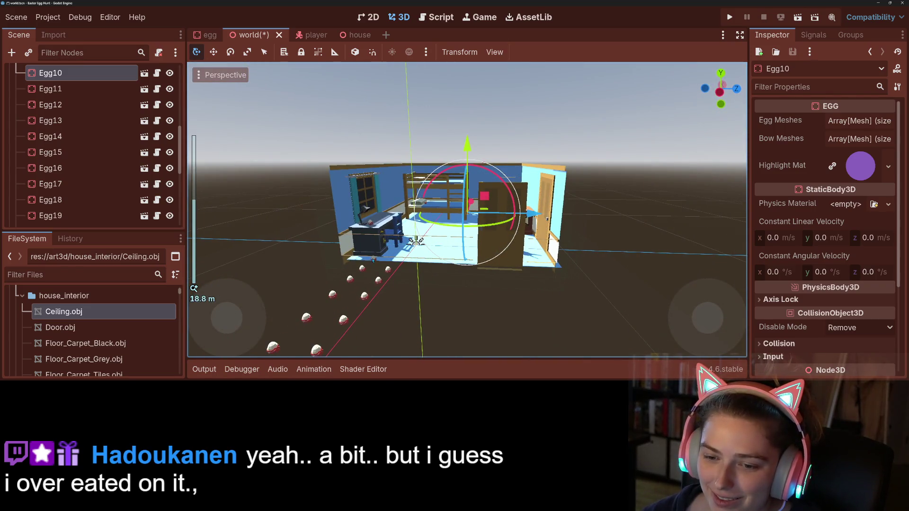
Bring Egg20 inside beside the chest, rotated and resting on the floor.
{"action": "left_click", "coordinate": [373, 259]}
{"action": "left_click_drag", "start_coordinate": [373, 259], "coordinate": [387, 297]}
{"action": "mouse_move", "coordinate": [364, 247]}
{"action": "left_mouse_down"}
{"action": "mouse_move", "coordinate": [511, 251]}
{"action": "mouse_move", "coordinate": [527, 267]}
{"action": "left_mouse_up"}
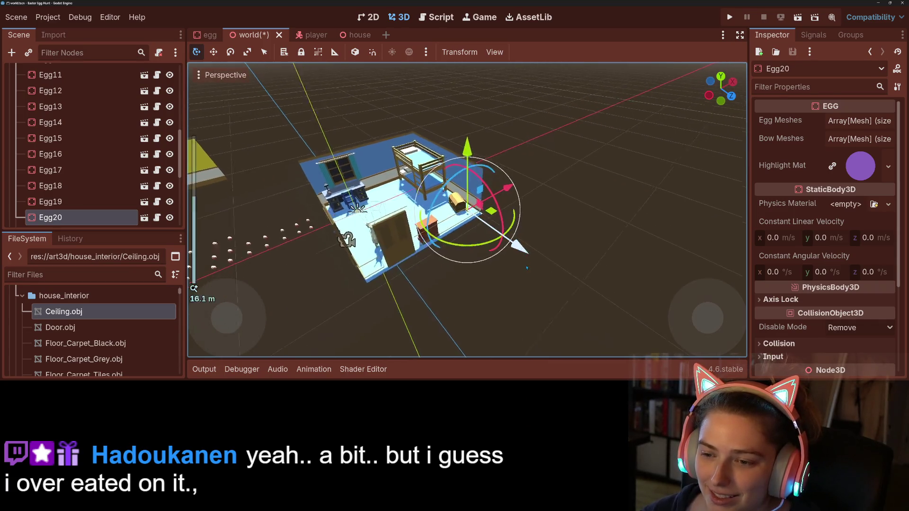
{"action": "key", "text": "f"}
{"action": "left_click_drag", "start_coordinate": [468, 225], "coordinate": [452, 231]}
{"action": "left_click_drag", "start_coordinate": [469, 147], "coordinate": [470, 163]}
{"action": "scroll", "coordinate": [473, 204], "scroll_direction": "down", "scroll_amount": 5}
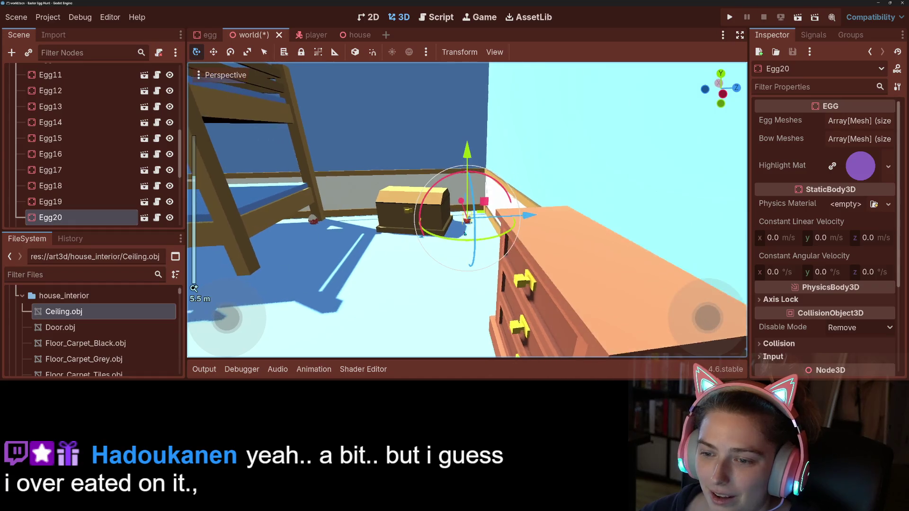
{"action": "scroll", "coordinate": [479, 244], "scroll_direction": "down", "scroll_amount": 5}
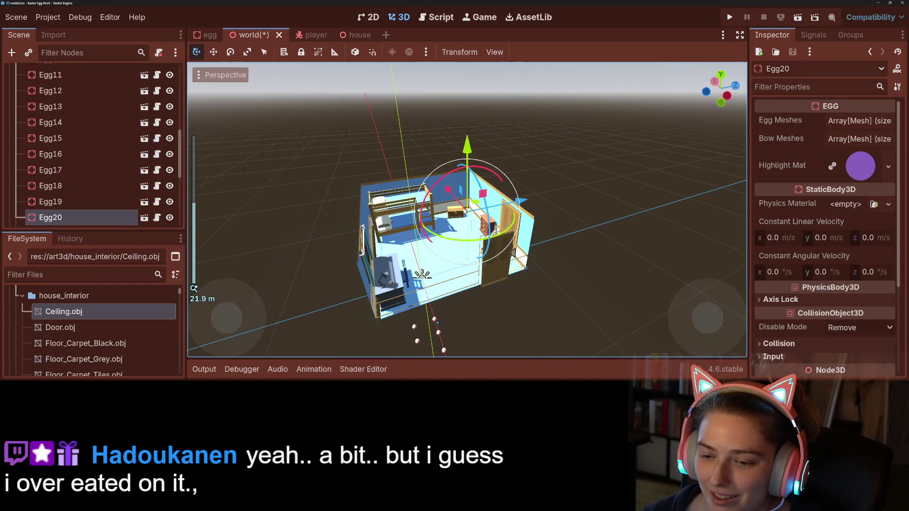
Set Egg9 on top of the dresser near the bedroom door, turned to a new angle.
{"action": "left_click", "coordinate": [435, 321]}
{"action": "left_click_drag", "start_coordinate": [434, 321], "coordinate": [490, 227]}
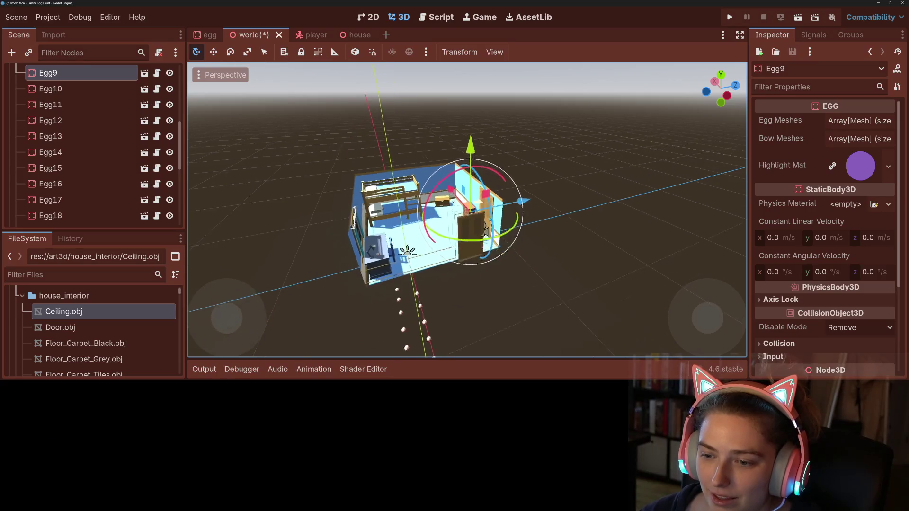
{"action": "scroll", "coordinate": [489, 265], "scroll_direction": "up", "scroll_amount": 6}
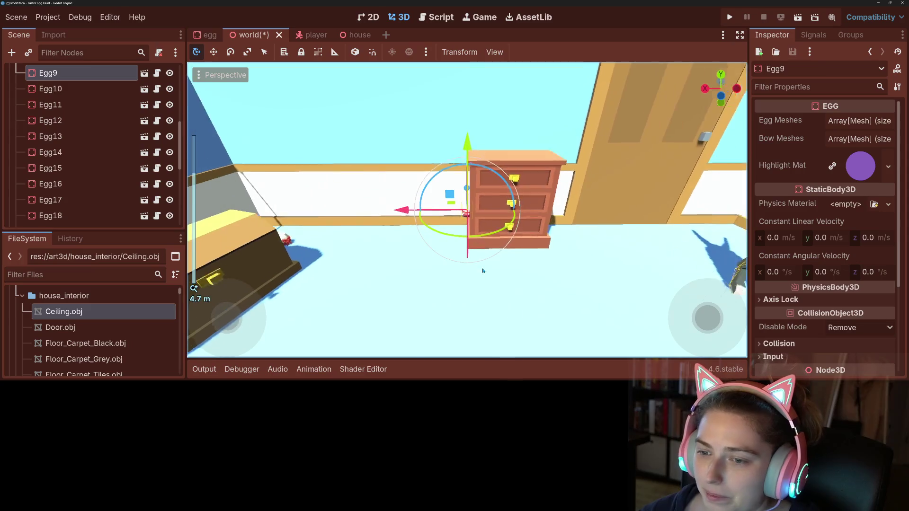
{"action": "left_click_drag", "start_coordinate": [488, 190], "coordinate": [488, 76]}
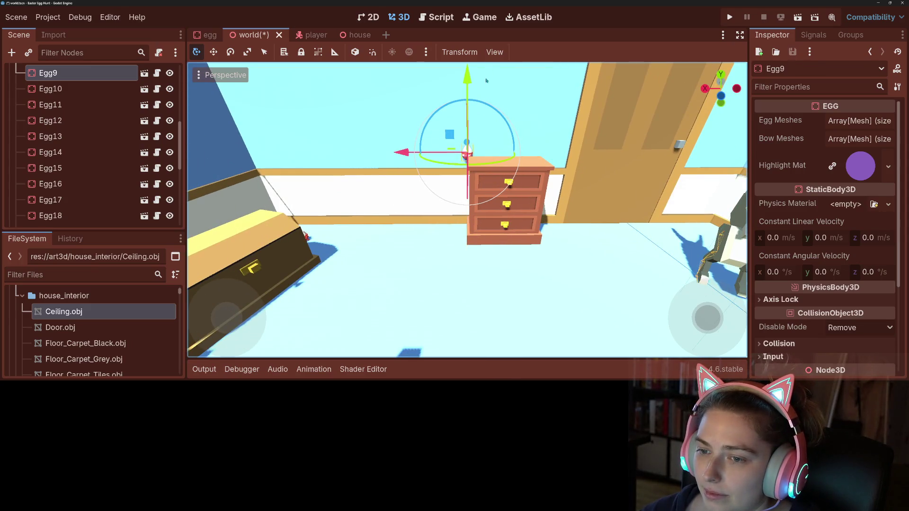
{"action": "mouse_move", "coordinate": [403, 157]}
{"action": "left_mouse_down"}
{"action": "mouse_move", "coordinate": [471, 154]}
{"action": "mouse_move", "coordinate": [481, 141]}
{"action": "left_mouse_up"}
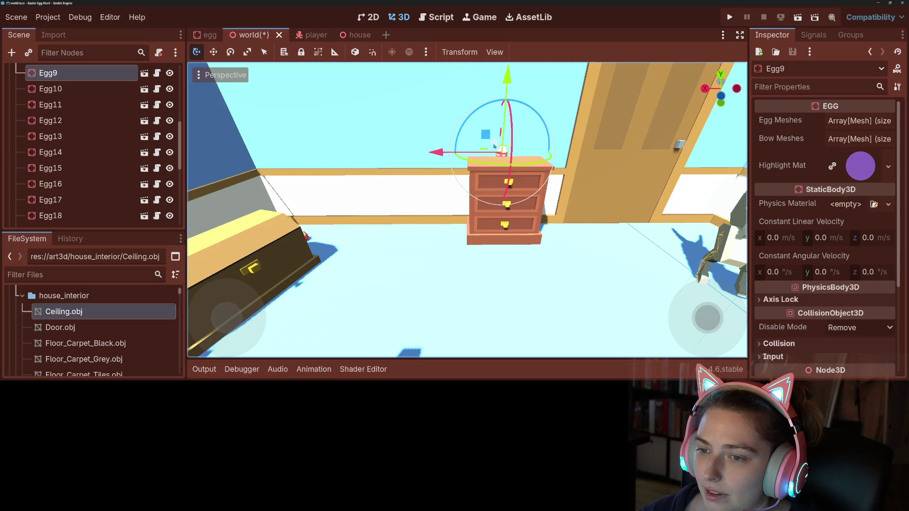
{"action": "key", "text": "f"}
{"action": "scroll", "coordinate": [503, 229], "scroll_direction": "up", "scroll_amount": 5}
{"action": "left_click_drag", "start_coordinate": [503, 228], "coordinate": [517, 236]}
{"action": "left_click_drag", "start_coordinate": [471, 139], "coordinate": [471, 131]}
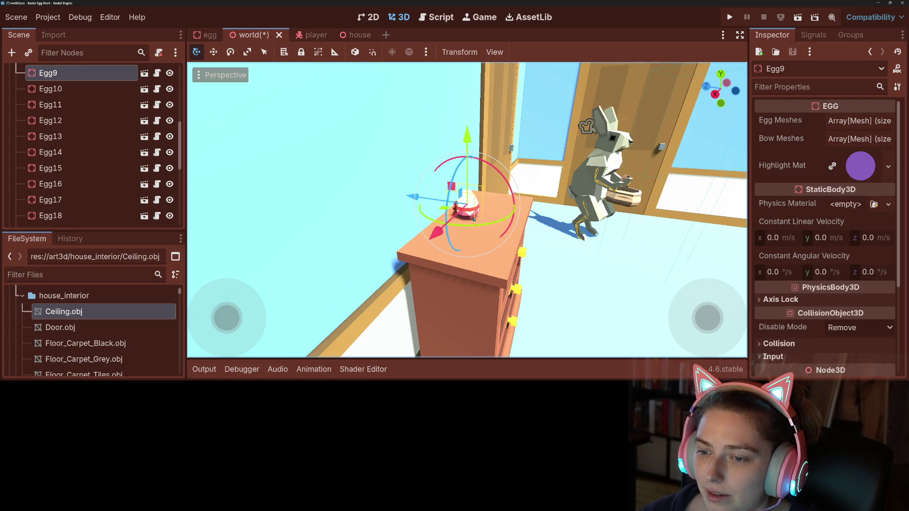
{"action": "left_click_drag", "start_coordinate": [476, 224], "coordinate": [491, 222]}
{"action": "left_click_drag", "start_coordinate": [496, 170], "coordinate": [459, 155]}
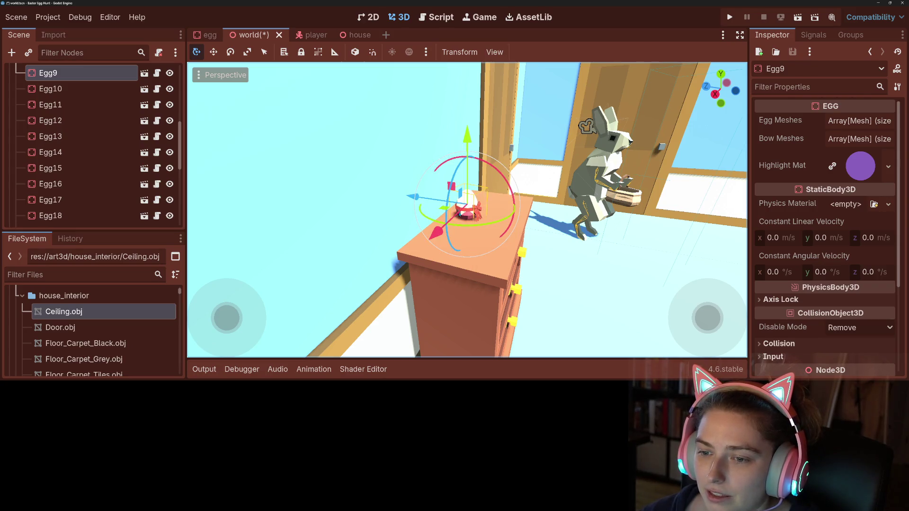
{"action": "left_click_drag", "start_coordinate": [445, 212], "coordinate": [412, 260]}
{"action": "scroll", "coordinate": [622, 270], "scroll_direction": "down", "scroll_amount": 3}
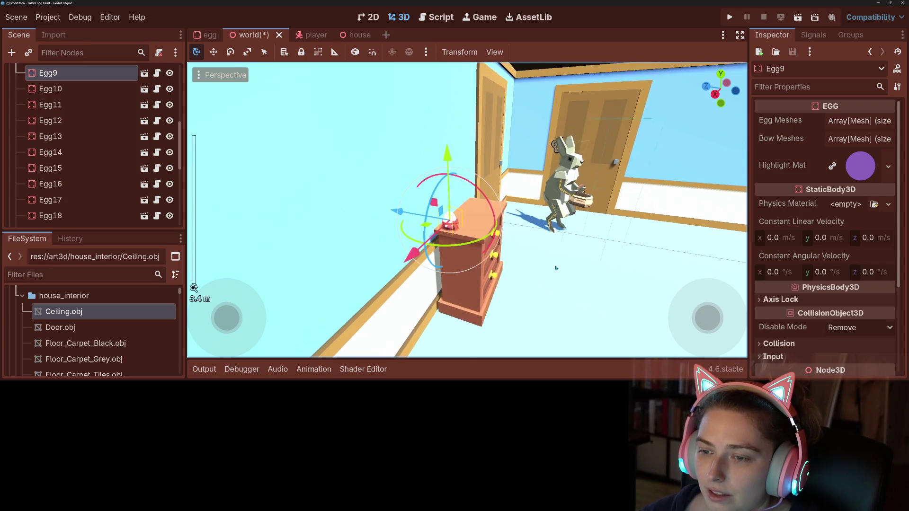
{"action": "scroll", "coordinate": [622, 270], "scroll_direction": "down", "scroll_amount": 10}
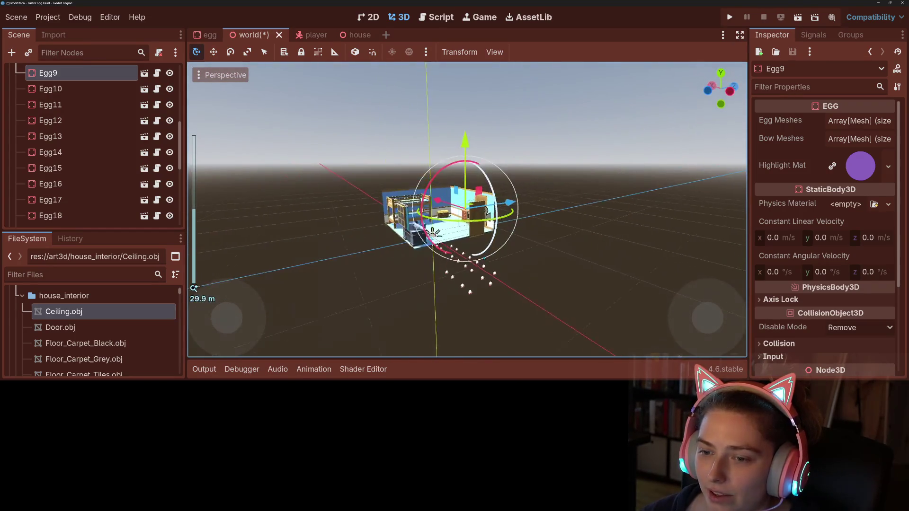
{"action": "scroll", "coordinate": [483, 223], "scroll_direction": "up", "scroll_amount": 5}
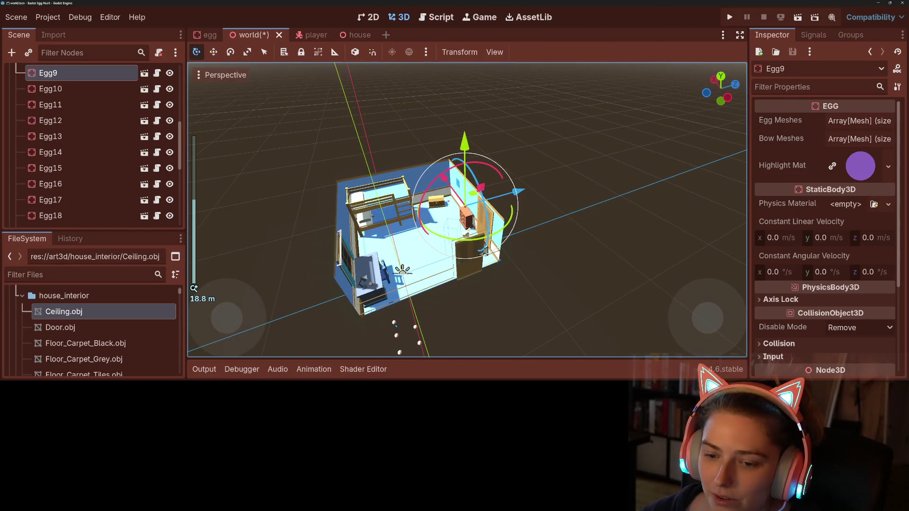
{"action": "key", "text": "ctrl+d"}
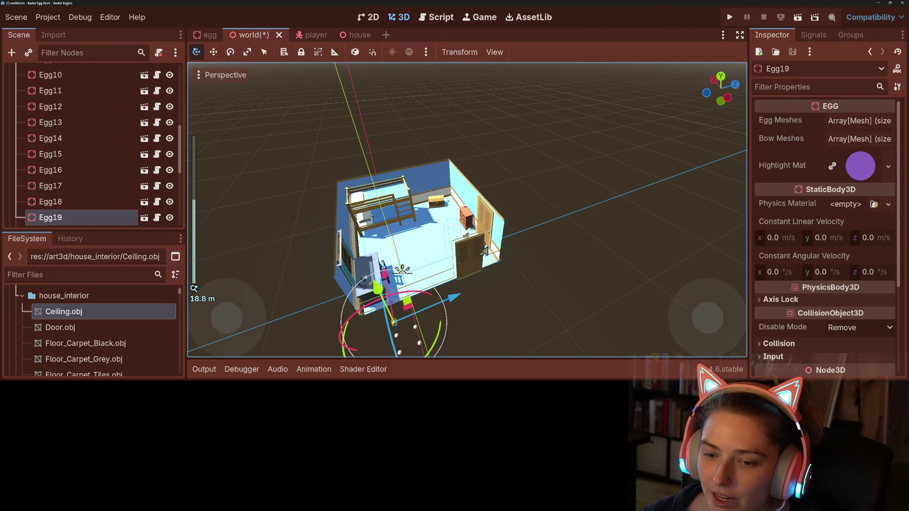
Bring Egg19 into the house, rotate it and raise it beside the bunk bed's ladder leg.
{"action": "mouse_move", "coordinate": [394, 320]}
{"action": "left_mouse_down"}
{"action": "mouse_move", "coordinate": [396, 332]}
{"action": "mouse_move", "coordinate": [398, 209]}
{"action": "left_mouse_up"}
{"action": "key", "text": "f"}
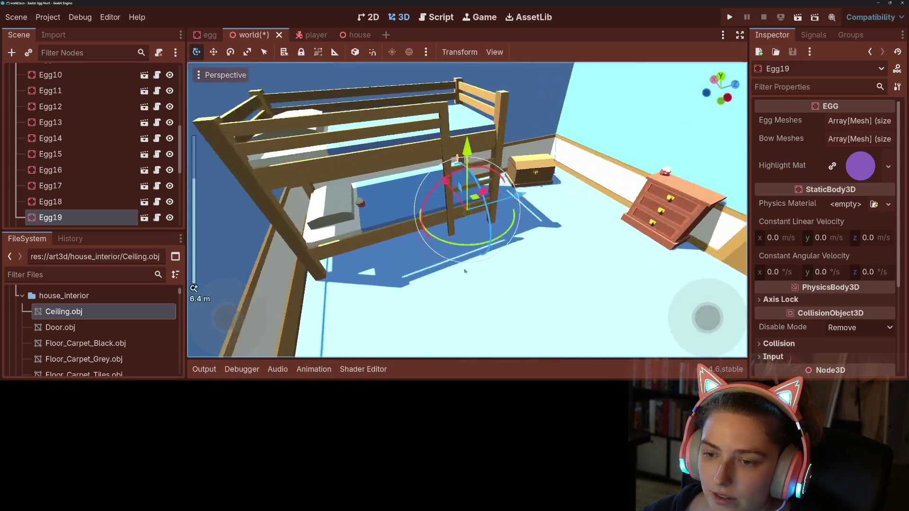
{"action": "scroll", "coordinate": [467, 215], "scroll_direction": "up", "scroll_amount": 5}
{"action": "mouse_move", "coordinate": [503, 234]}
{"action": "left_mouse_down"}
{"action": "mouse_move", "coordinate": [460, 243]}
{"action": "mouse_move", "coordinate": [459, 204]}
{"action": "left_mouse_up"}
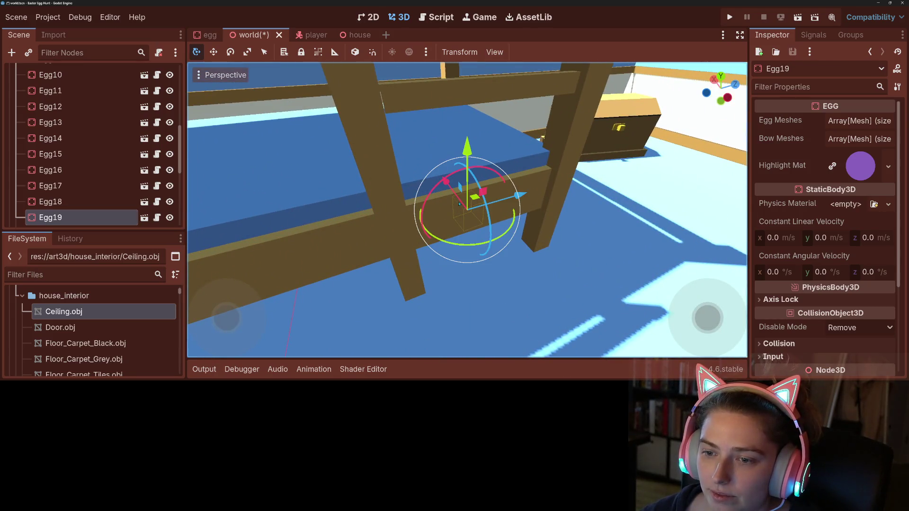
{"action": "left_click_drag", "start_coordinate": [466, 154], "coordinate": [467, 71]}
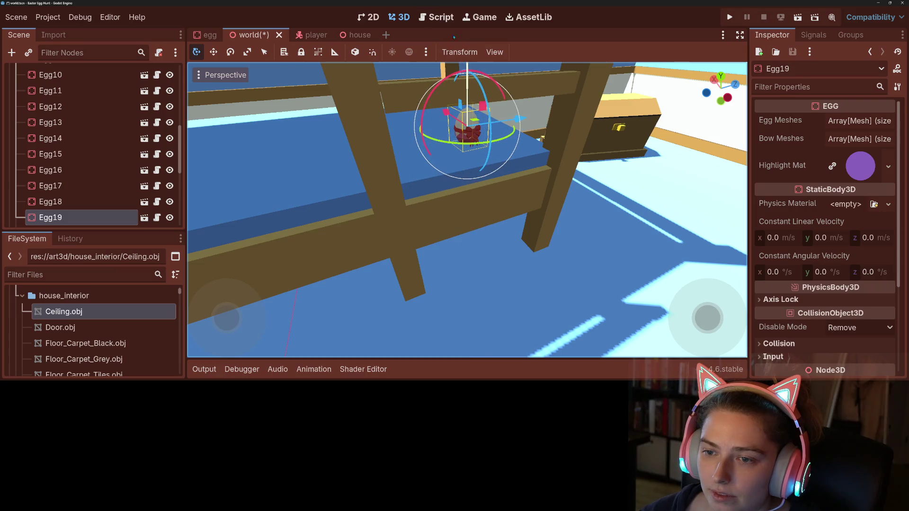
{"action": "left_click_drag", "start_coordinate": [467, 126], "coordinate": [501, 166]}
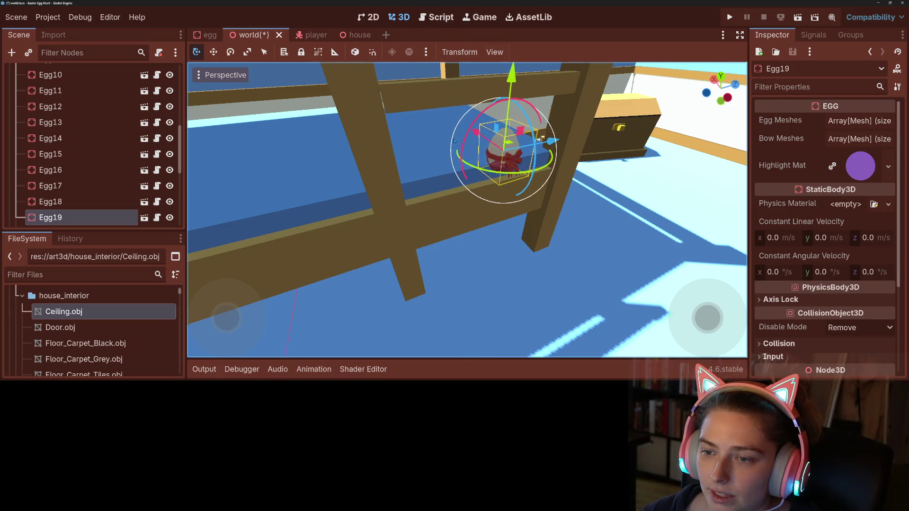
{"action": "key", "text": "f"}
{"action": "scroll", "coordinate": [555, 240], "scroll_direction": "up", "scroll_amount": 3}
{"action": "left_click_drag", "start_coordinate": [467, 156], "coordinate": [467, 172]}
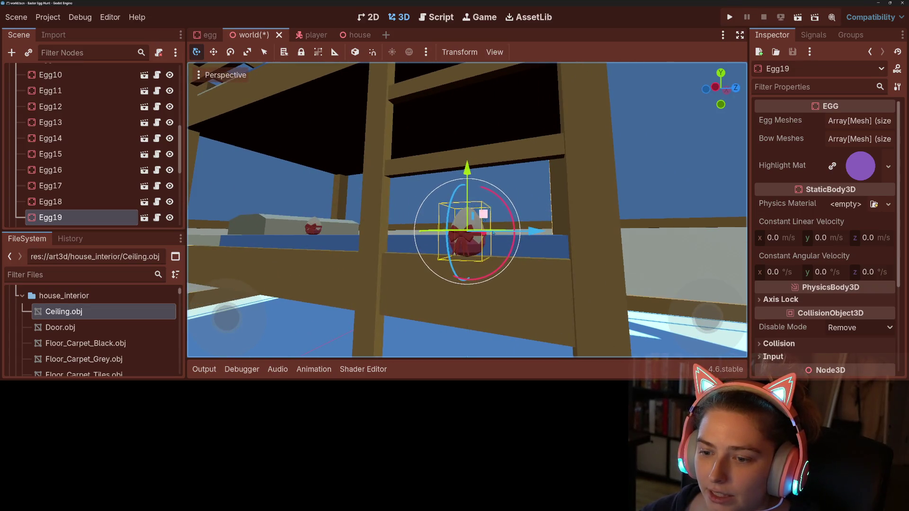
Fine-tune Egg19 along Z, X and height to tuck it into the bed frame.
{"action": "mouse_move", "coordinate": [530, 250]}
{"action": "left_mouse_down"}
{"action": "mouse_move", "coordinate": [622, 285]}
{"action": "mouse_move", "coordinate": [615, 282]}
{"action": "left_mouse_up"}
{"action": "mouse_move", "coordinate": [615, 282]}
{"action": "left_mouse_down"}
{"action": "mouse_move", "coordinate": [662, 294]}
{"action": "mouse_move", "coordinate": [524, 246]}
{"action": "left_mouse_up"}
{"action": "left_click_drag", "start_coordinate": [434, 211], "coordinate": [417, 208]}
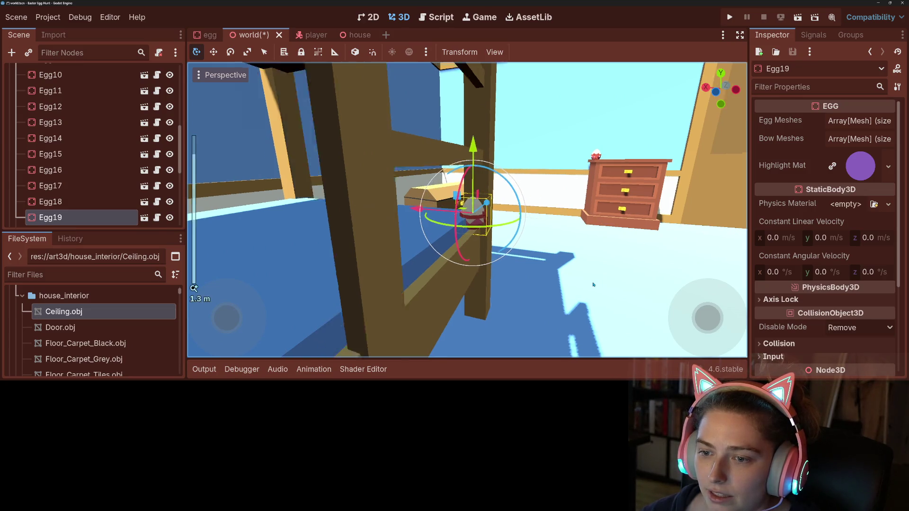
{"action": "scroll", "coordinate": [467, 210], "scroll_direction": "down", "scroll_amount": 3}
{"action": "left_click", "coordinate": [467, 210]}
{"action": "scroll", "coordinate": [467, 210], "scroll_direction": "up", "scroll_amount": 3}
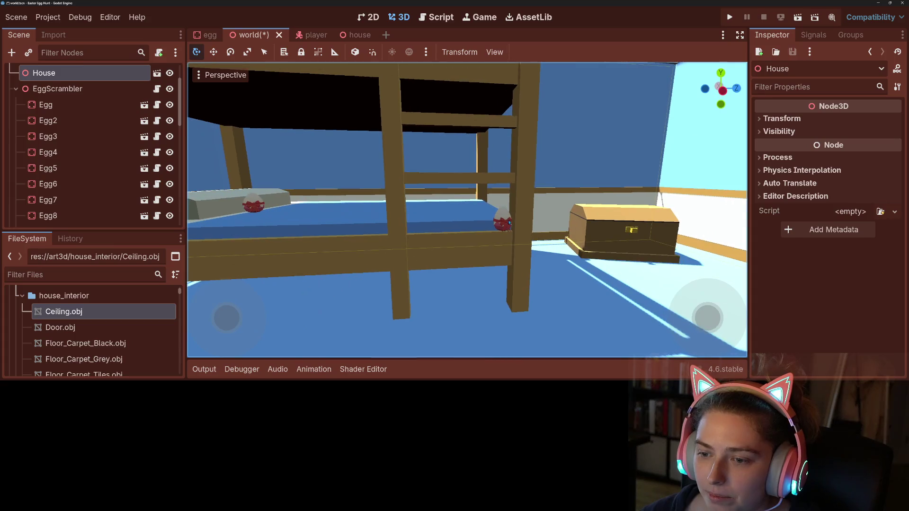
{"action": "left_click", "coordinate": [502, 223]}
{"action": "key", "text": "f"}
{"action": "left_click_drag", "start_coordinate": [467, 140], "coordinate": [471, 121]}
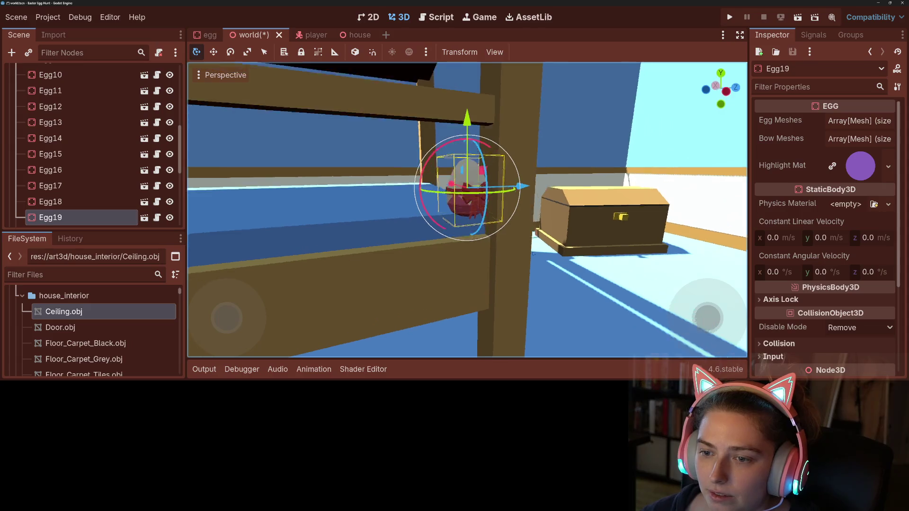
{"action": "left_click_drag", "start_coordinate": [509, 196], "coordinate": [516, 199]}
{"action": "left_click", "coordinate": [614, 310]}
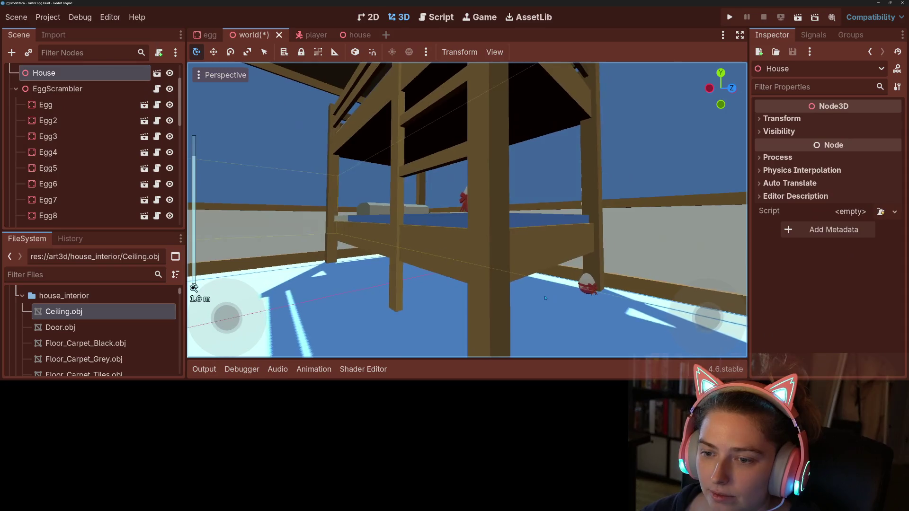
{"action": "scroll", "coordinate": [613, 310], "scroll_direction": "up", "scroll_amount": 5}
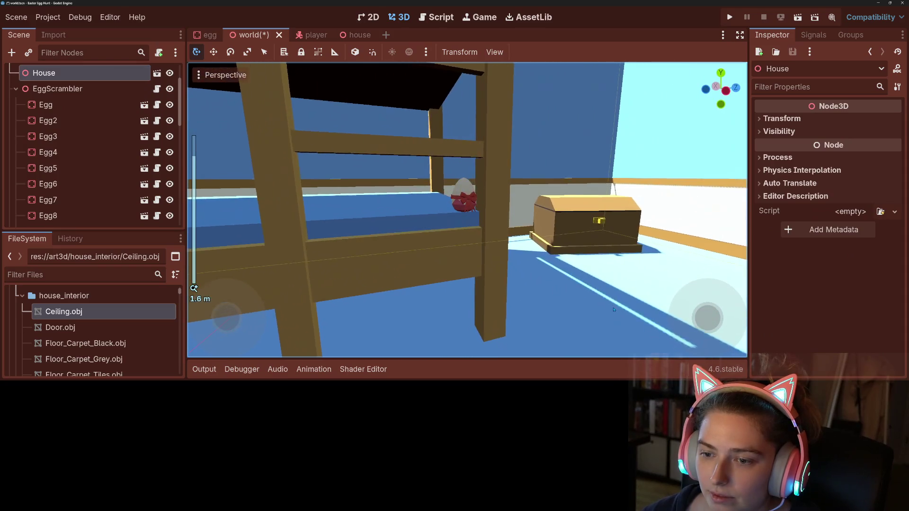
{"action": "scroll", "coordinate": [614, 310], "scroll_direction": "down", "scroll_amount": 12}
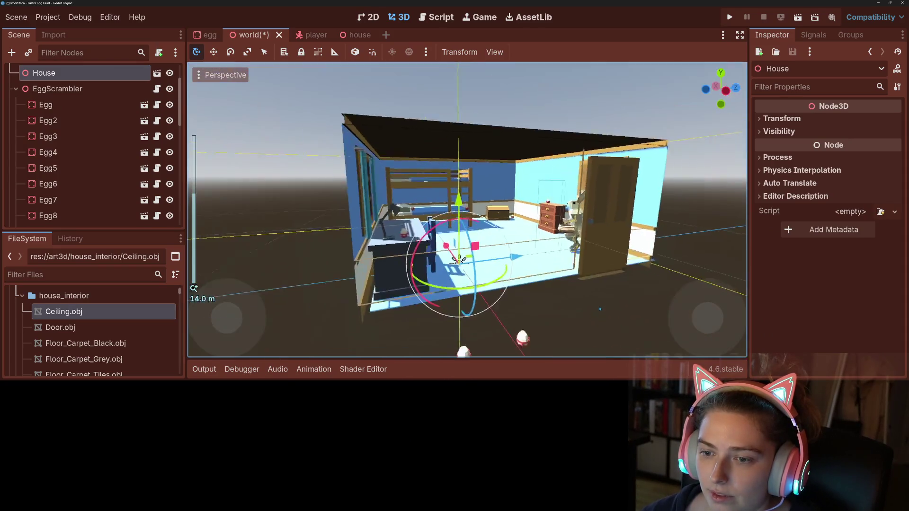
{"action": "left_click", "coordinate": [448, 251]}
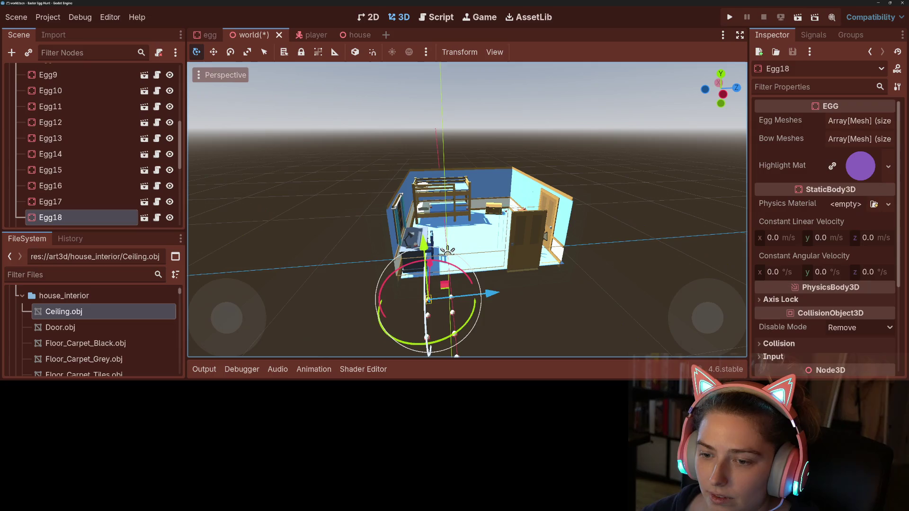
Move Egg18 from the open floor to beside the desk and lower it to the floor.
{"action": "scroll", "coordinate": [339, 273], "scroll_direction": "up", "scroll_amount": 3}
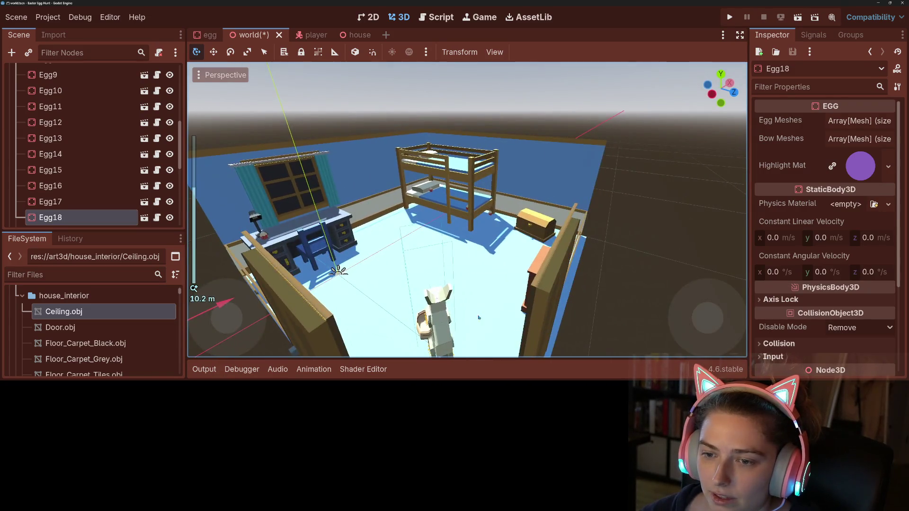
{"action": "key", "text": "f"}
{"action": "mouse_move", "coordinate": [456, 238]}
{"action": "left_mouse_down"}
{"action": "mouse_move", "coordinate": [597, 243]}
{"action": "mouse_move", "coordinate": [495, 251]}
{"action": "mouse_move", "coordinate": [506, 268]}
{"action": "mouse_move", "coordinate": [559, 227]}
{"action": "left_mouse_up"}
{"action": "scroll", "coordinate": [513, 281], "scroll_direction": "up", "scroll_amount": 3}
{"action": "left_click_drag", "start_coordinate": [557, 156], "coordinate": [557, 174]}
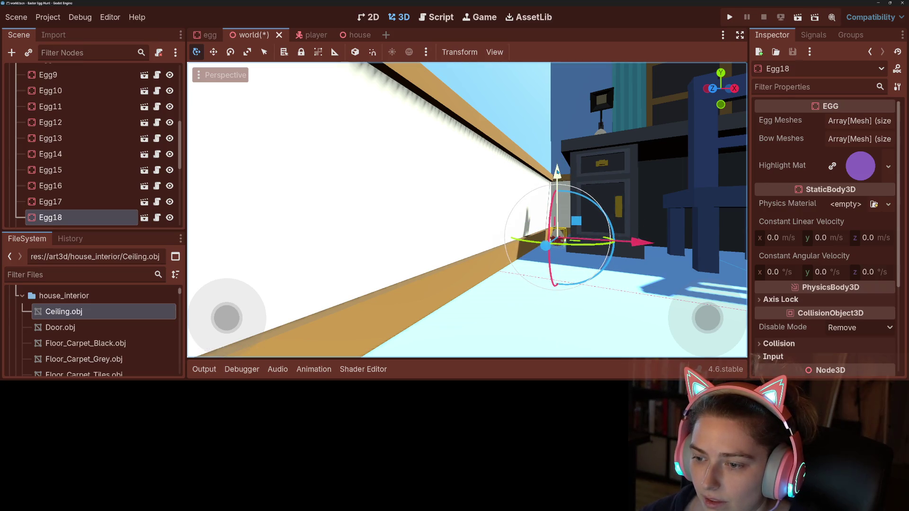
{"action": "scroll", "coordinate": [554, 277], "scroll_direction": "down", "scroll_amount": 6}
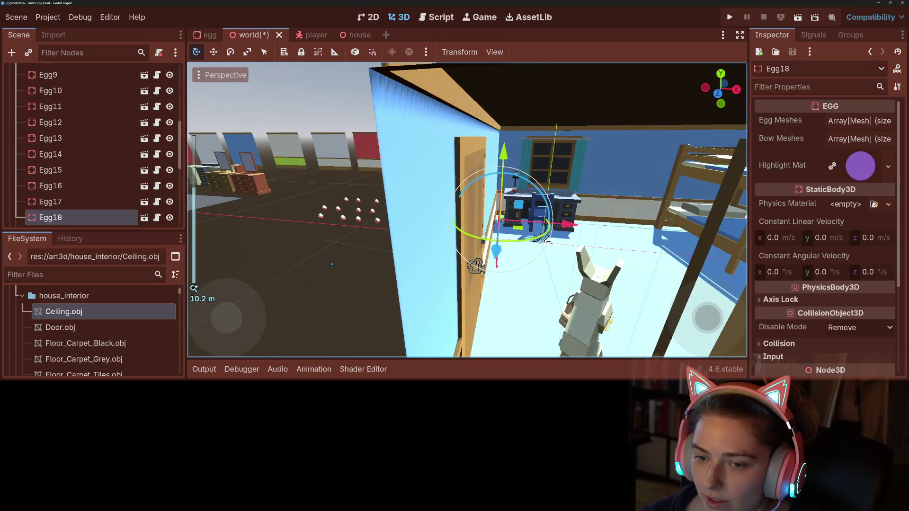
Deselect Egg18, select the World root node and save the world scene.
{"action": "left_click", "coordinate": [331, 263]}
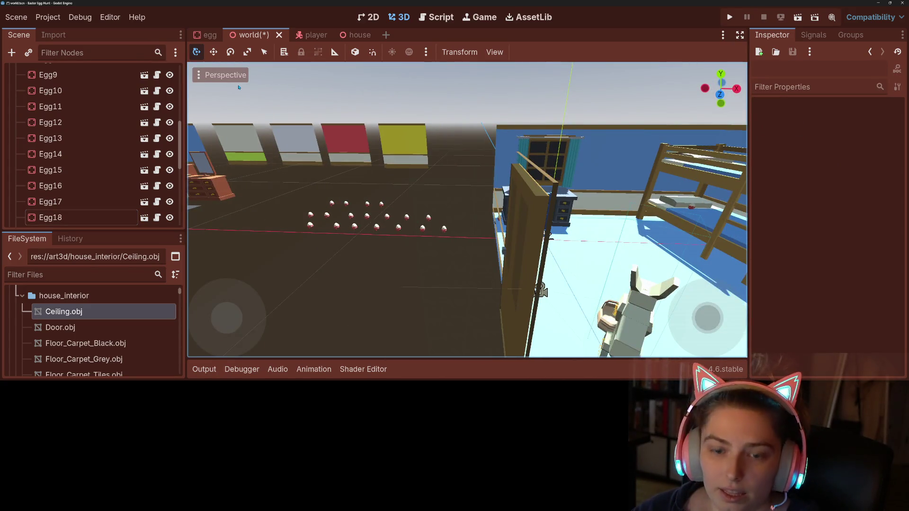
{"action": "key", "text": "ctrl+s"}
{"action": "scroll", "coordinate": [136, 74], "scroll_direction": "up", "scroll_amount": 5}
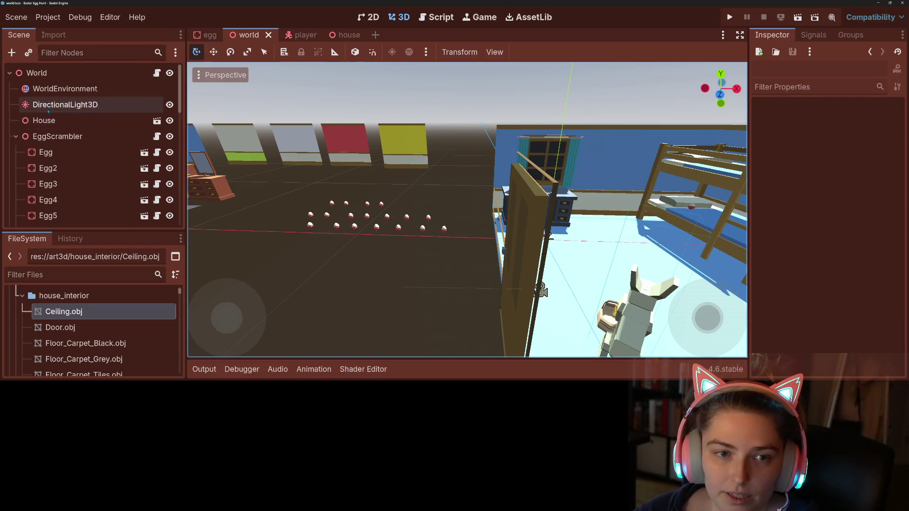
{"action": "left_click", "coordinate": [136, 73]}
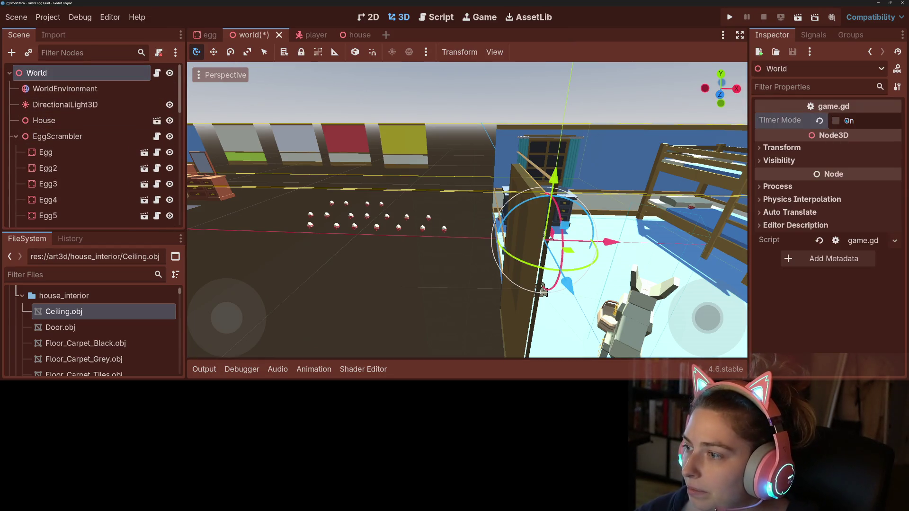
{"action": "key", "text": "ctrl+s"}
{"action": "key", "text": "w"}
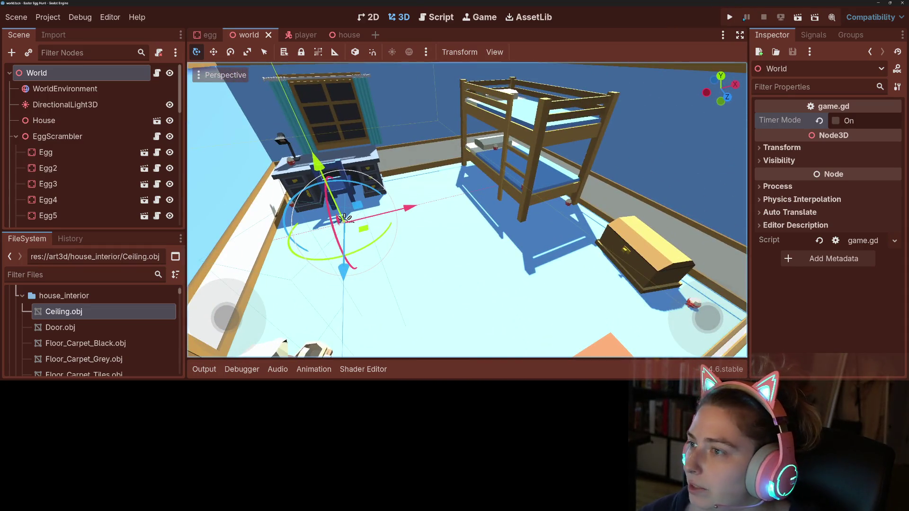
Run the project and walk the bunny to the desk to collect Egg18.
{"action": "left_click", "coordinate": [735, 18]}
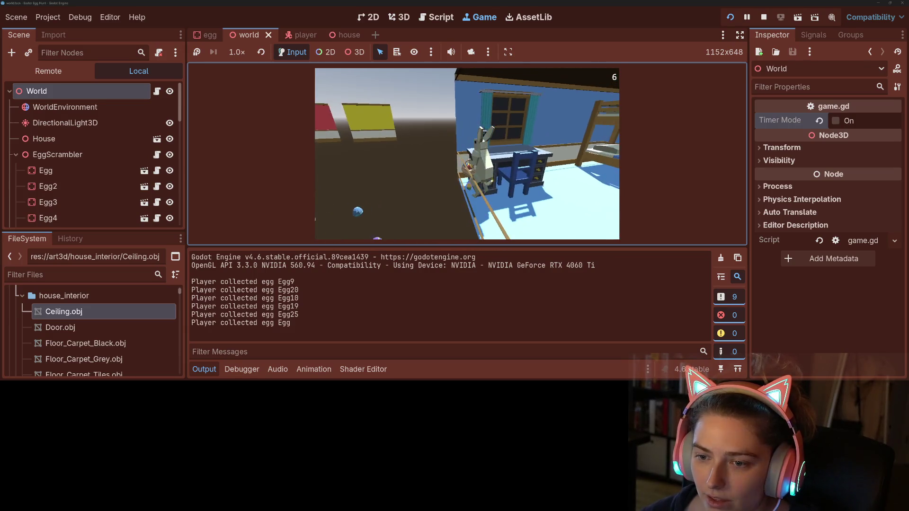
{"action": "key", "text": "w"}
{"action": "key", "text": "a"}
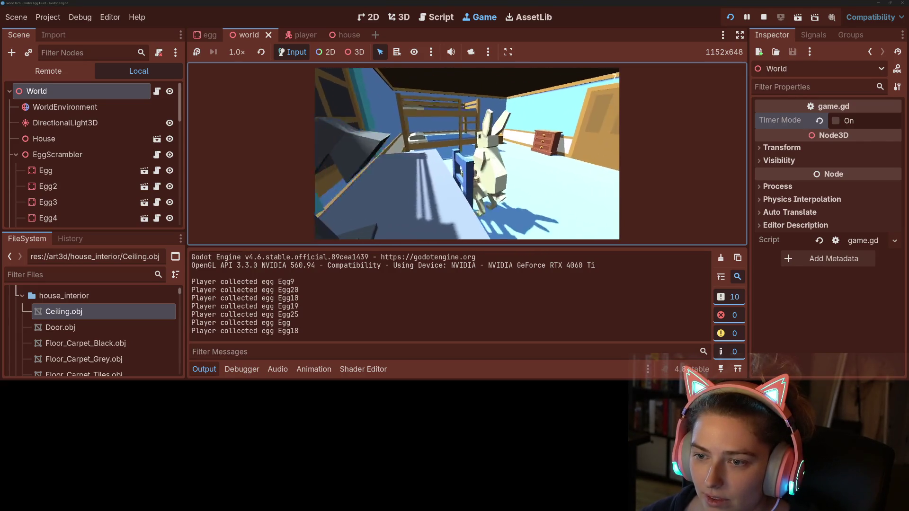
{"action": "key", "text": "a"}
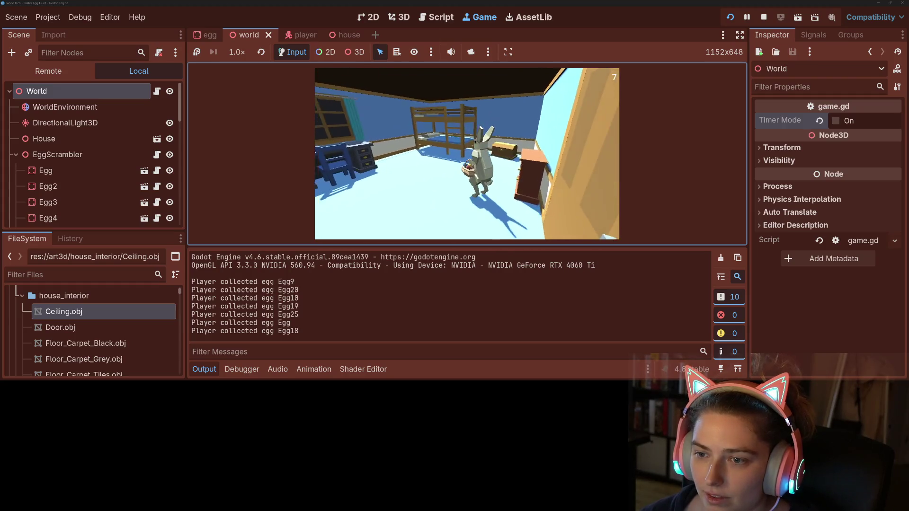
Walk the bunny past the chest and room centre, then out through the doorway.
{"action": "key", "text": "d"}
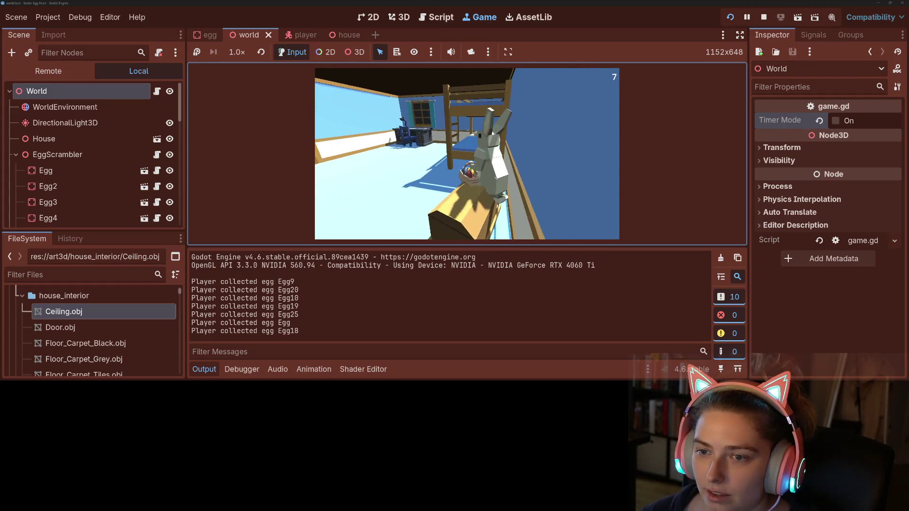
{"action": "key", "text": "a"}
{"action": "key", "text": "w"}
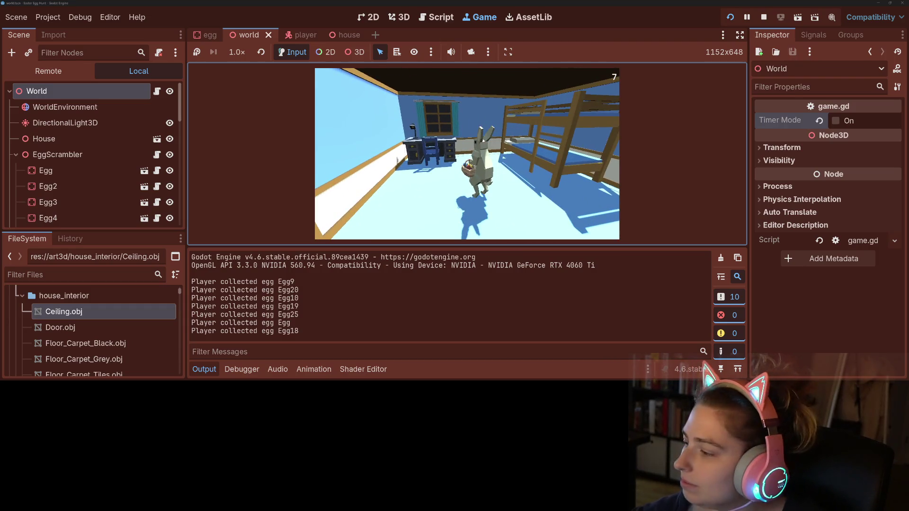
{"action": "key", "text": "Right"}
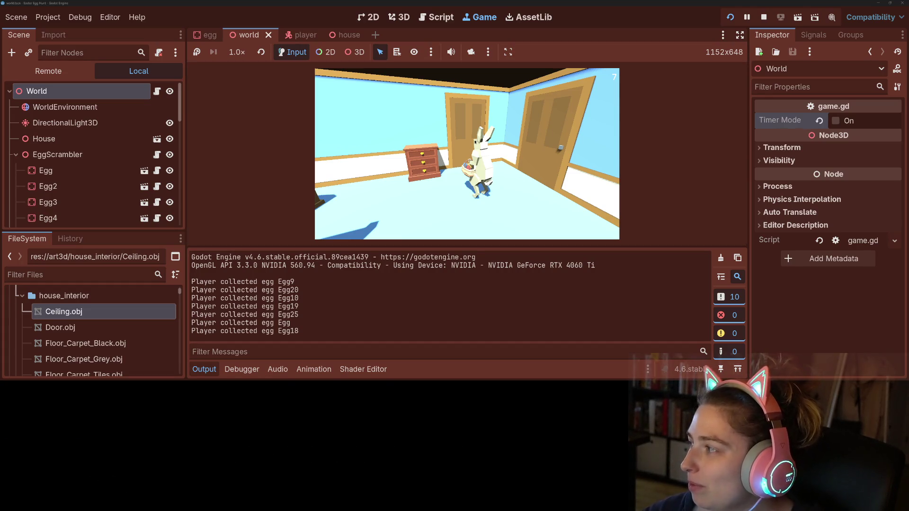
{"action": "left_click", "coordinate": [541, 214]}
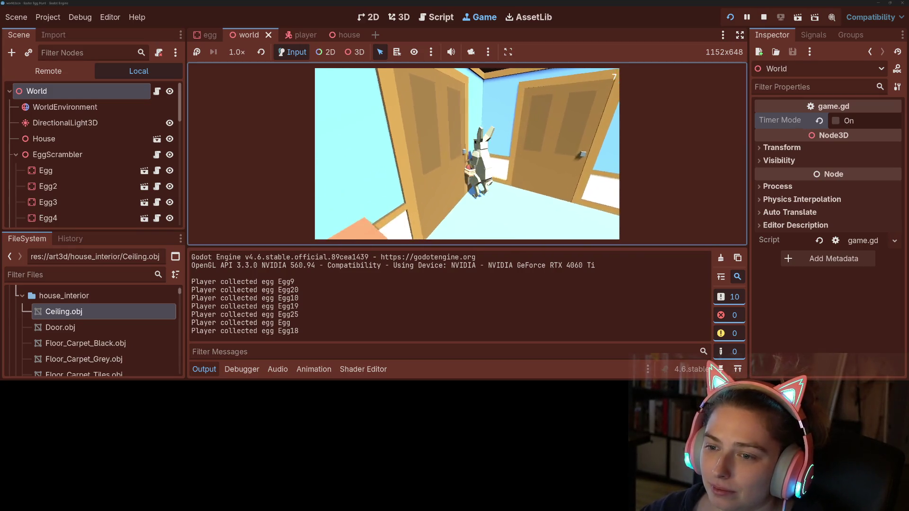
{"action": "key", "text": "w"}
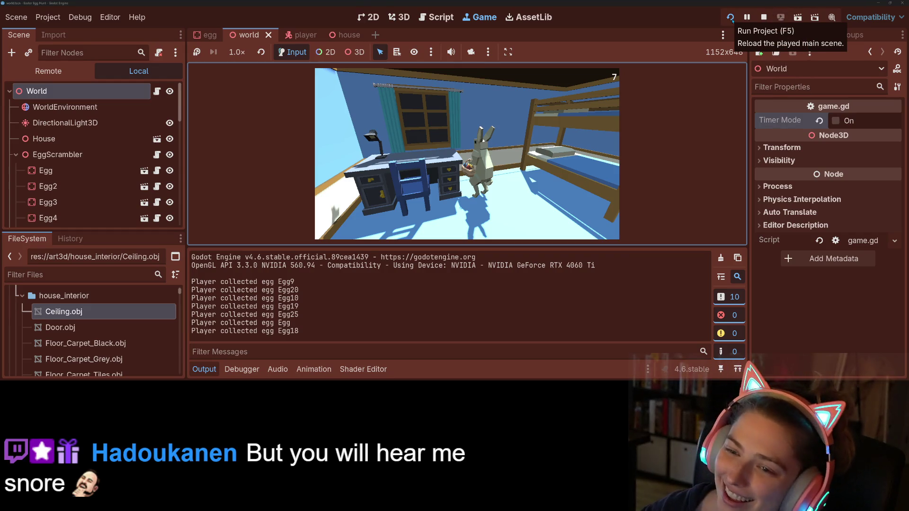
Reload the game with the egg counter at 0 and walk the bunny to the bunk bed, door and desk.
{"action": "left_click", "coordinate": [730, 18]}
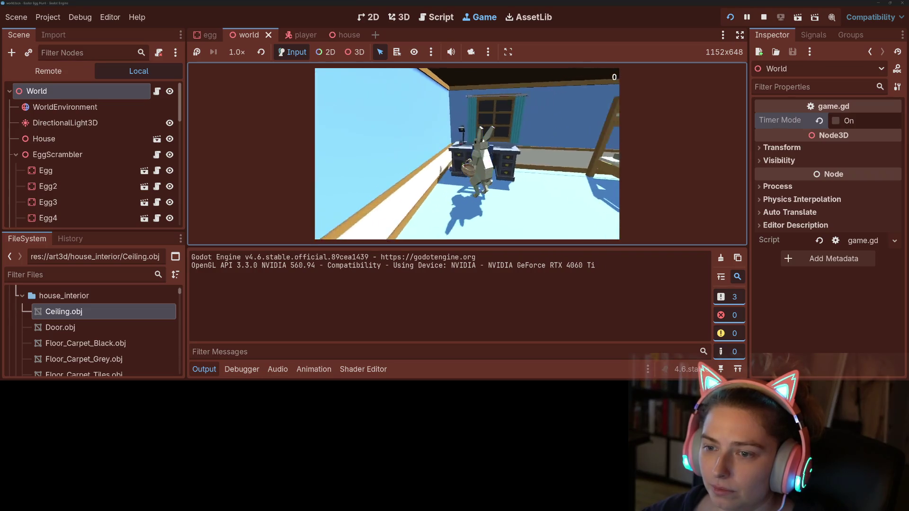
{"action": "key", "text": "w"}
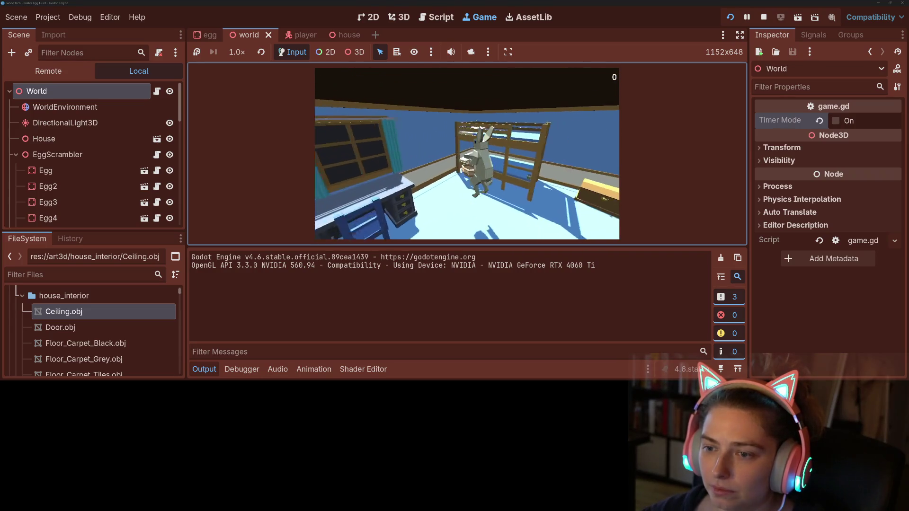
{"action": "key", "text": "s"}
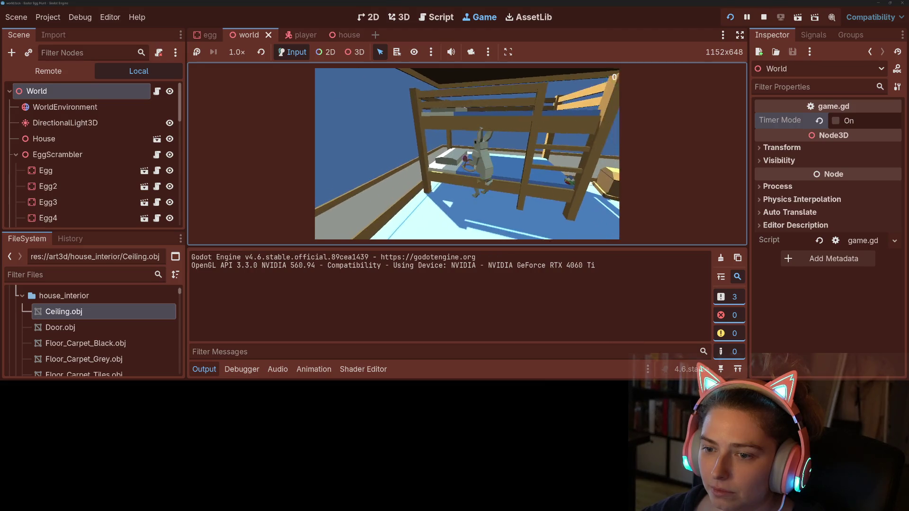
{"action": "key", "text": "w"}
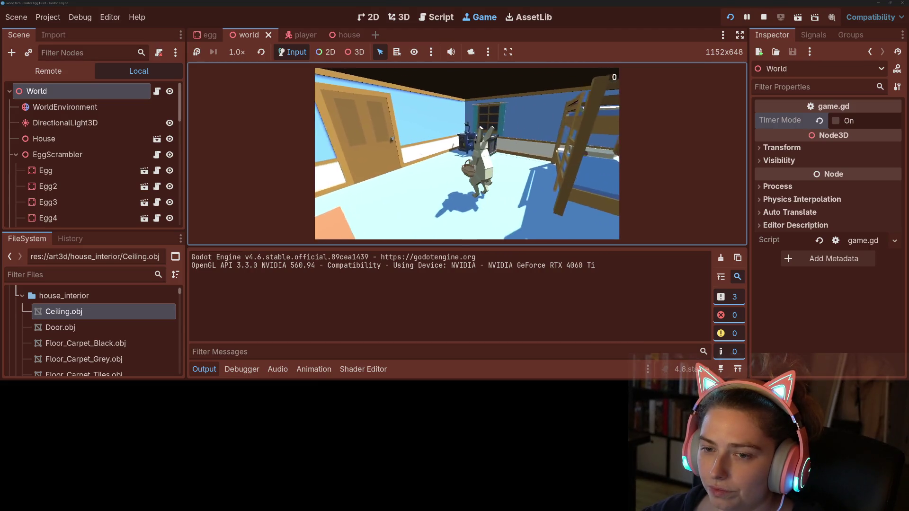
{"action": "key", "text": "s"}
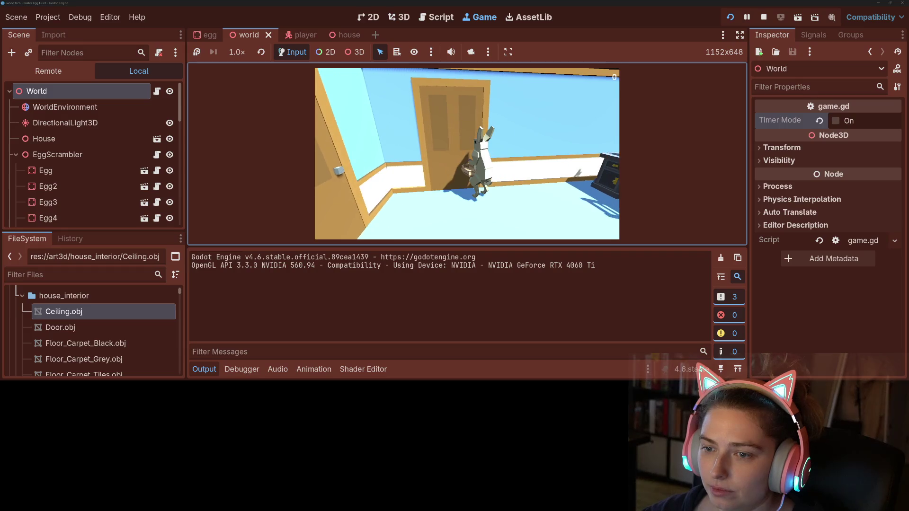
{"action": "key", "text": "a"}
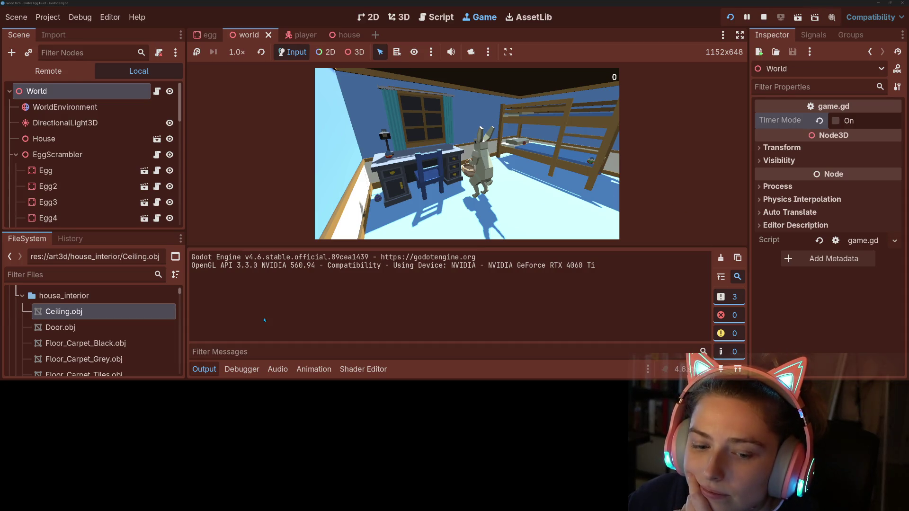
{"action": "left_click", "coordinate": [200, 370]}
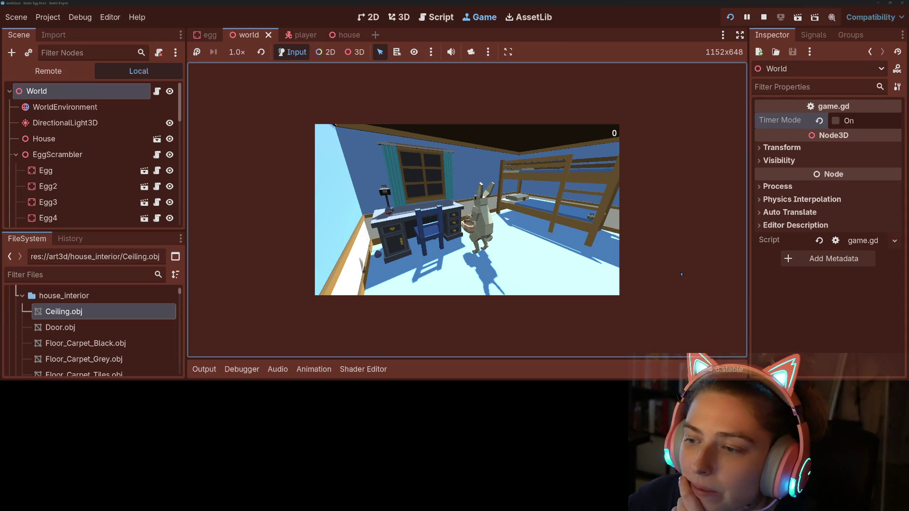
Focus the running game and turn its camera onto the bunny between the desk and bunk beds.
{"action": "left_click", "coordinate": [563, 258]}
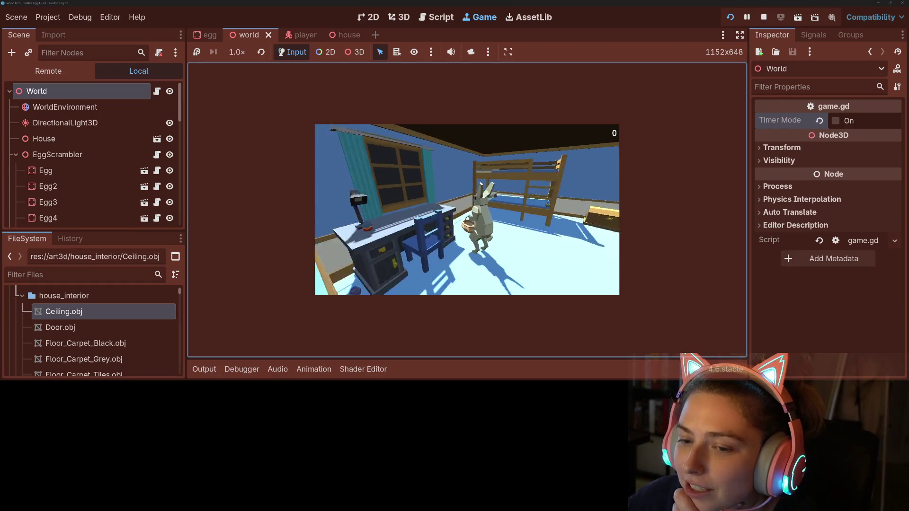